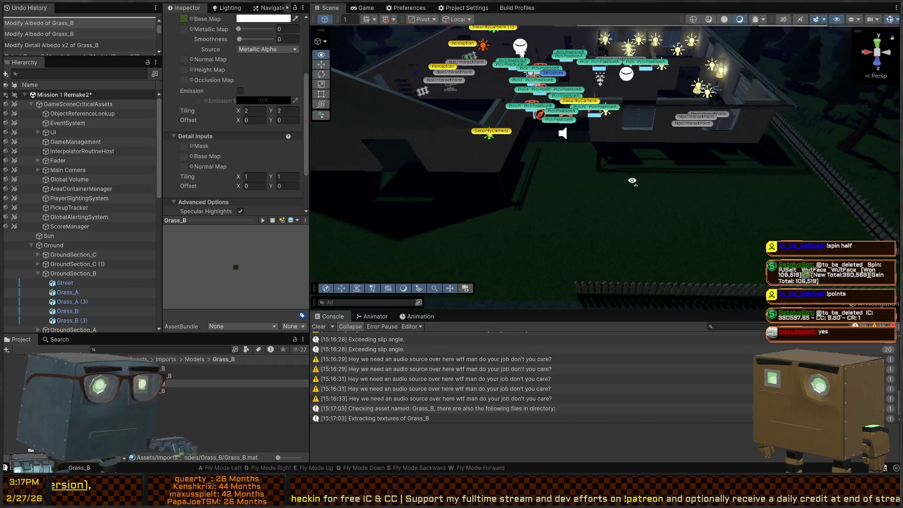
# Step: Select the Grass_A (2) grass tile and locate its Grass_A material in Project
pyautogui.moveTo(640, 159)
pyautogui.mouseDown()
pyautogui.moveTo(803, 135)
pyautogui.moveTo(427, 149)
pyautogui.moveTo(437, 180)
pyautogui.moveTo(478, 196)
pyautogui.moveTo(428, 188)
pyautogui.moveTo(498, 198)
pyautogui.mouseUp()
pyautogui.click(581, 196)
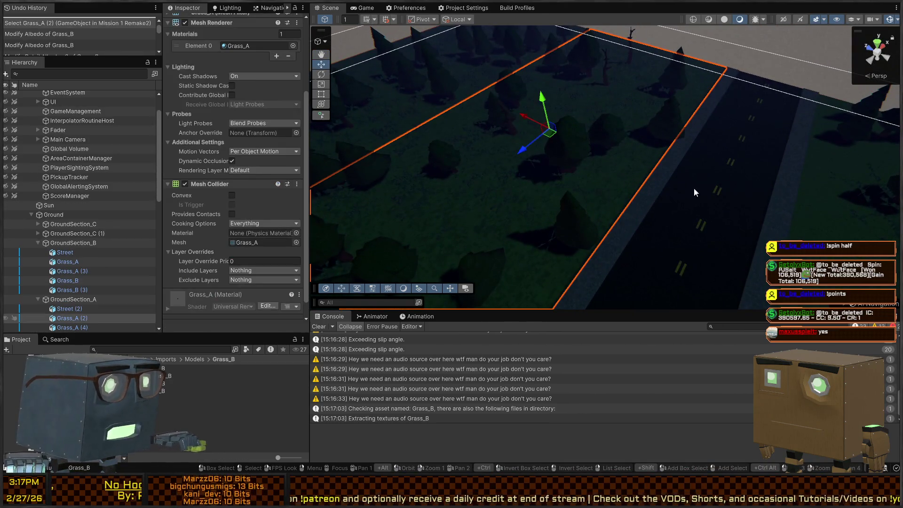
pyautogui.moveTo(683, 191); pyautogui.dragTo(513, 164)
pyautogui.click(254, 47)
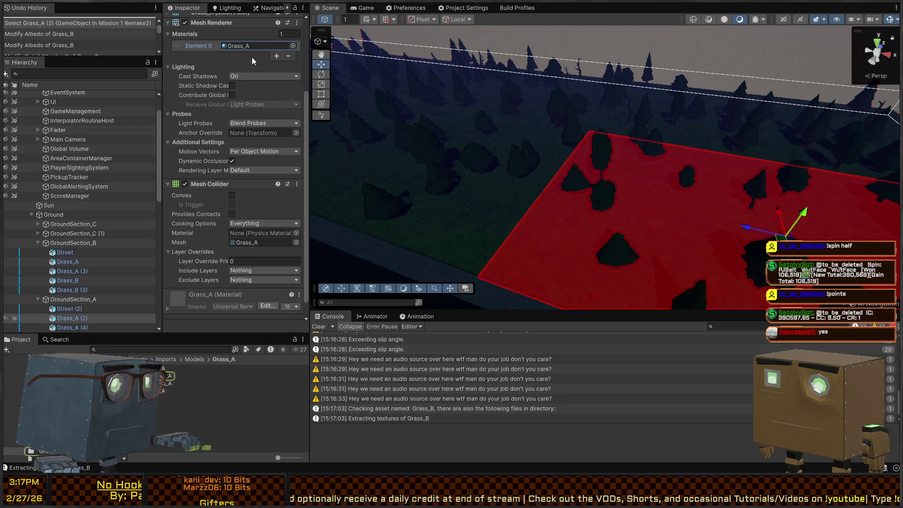
# Step: Extract the embedded materials from the Grass_A.fbx model's import settings
pyautogui.click(164, 368)
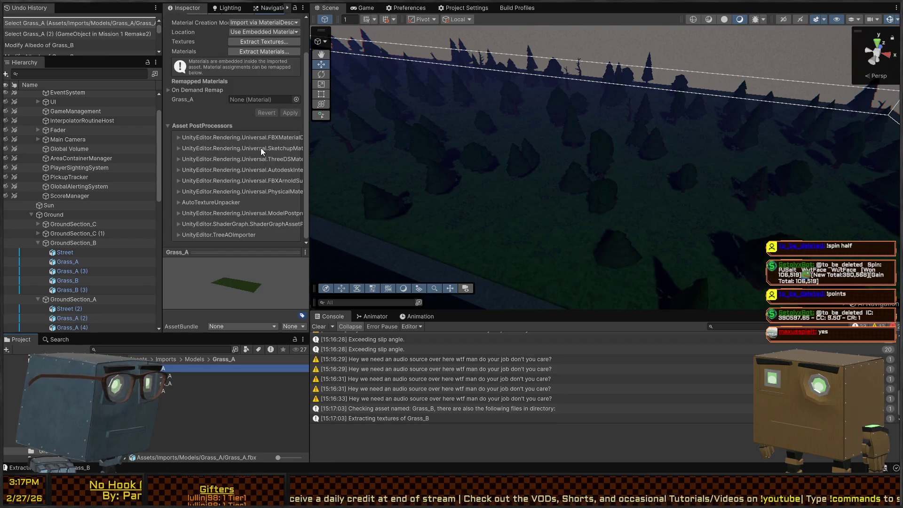
pyautogui.scroll(3, 273, 95)
pyautogui.click(266, 91)
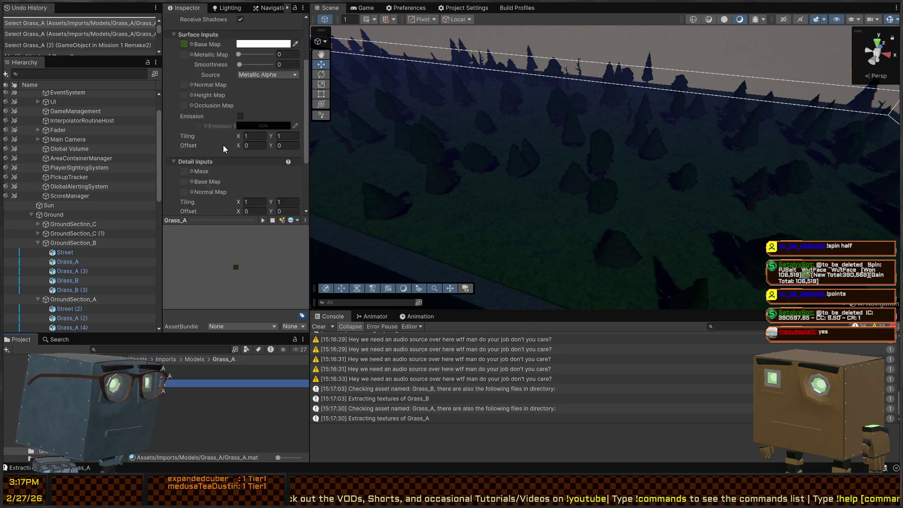
pyautogui.write('2')
pyautogui.moveTo(446, 207)
pyautogui.mouseDown()
pyautogui.moveTo(97, 208)
pyautogui.moveTo(75, 186)
pyautogui.moveTo(54, 188)
pyautogui.moveTo(692, 186)
pyautogui.moveTo(421, 177)
pyautogui.moveTo(480, 189)
pyautogui.moveTo(227, 175)
pyautogui.moveTo(34, 182)
pyautogui.moveTo(879, 181)
pyautogui.moveTo(800, 184)
pyautogui.mouseUp()
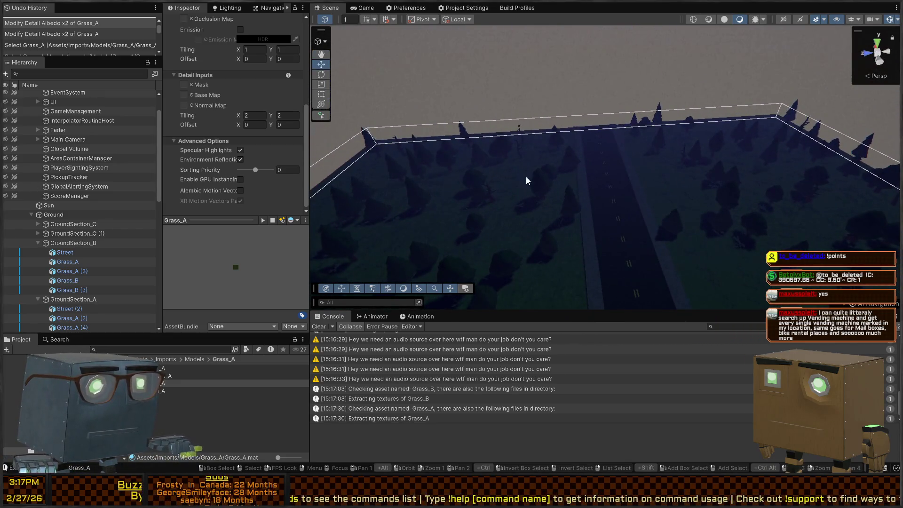
# Step: Set the Grass_A material's Surface Inputs tiling to 2 by 2, then play in a maximized Game view
pyautogui.click(532, 210)
pyautogui.scroll(5, 241, 216)
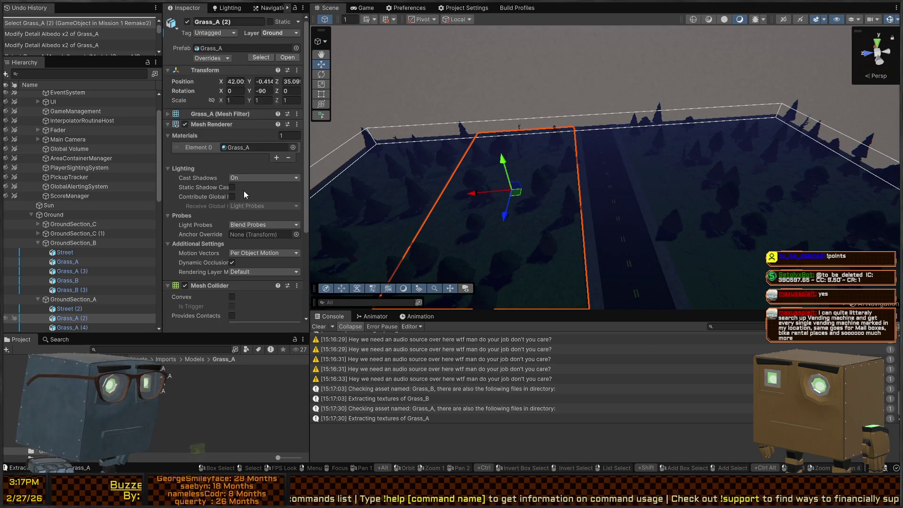
pyautogui.moveTo(728, 177); pyautogui.dragTo(668, 214)
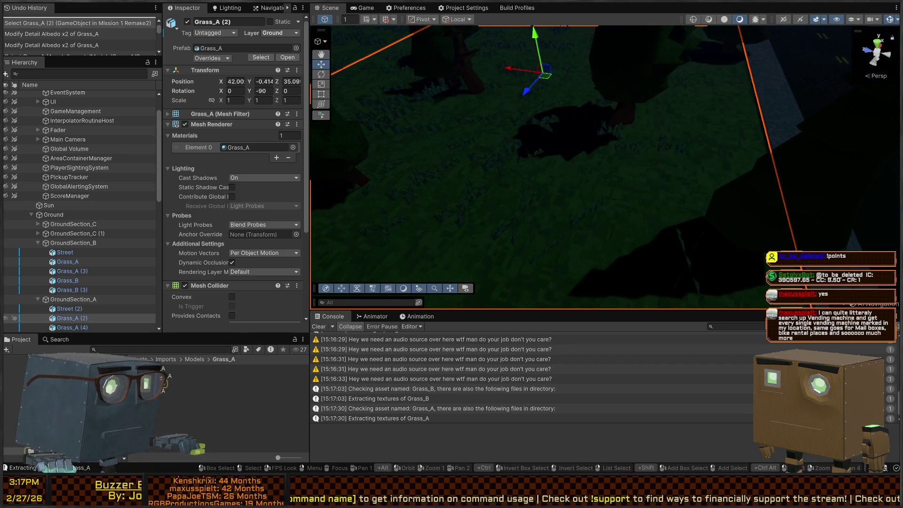
pyautogui.doubleClick(239, 147)
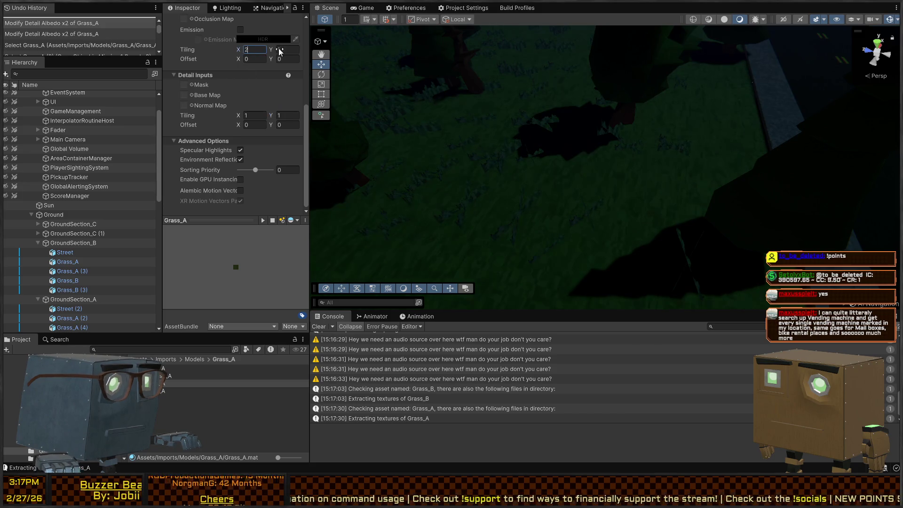
pyautogui.write('2')
pyautogui.moveTo(328, 91)
pyautogui.mouseDown()
pyautogui.moveTo(348, 111)
pyautogui.moveTo(333, 141)
pyautogui.mouseUp()
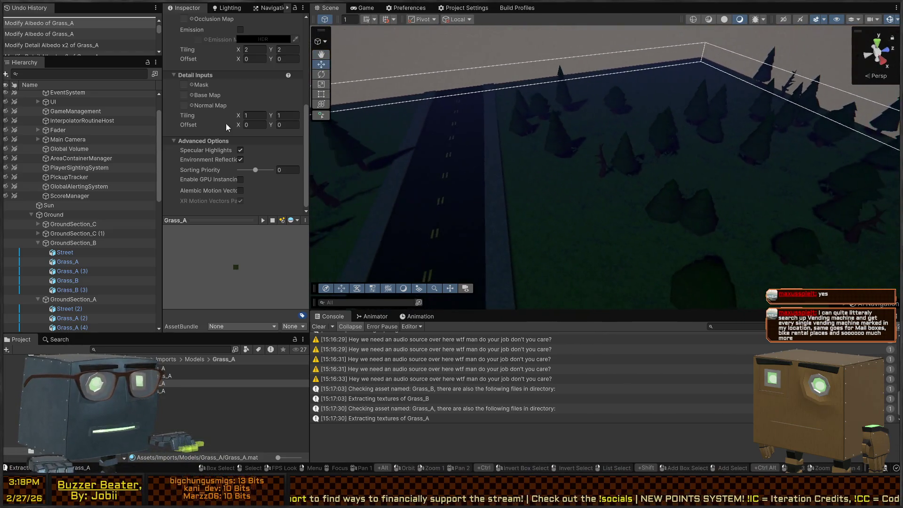
pyautogui.click(369, 9)
pyautogui.hotkey('shift', 'space')
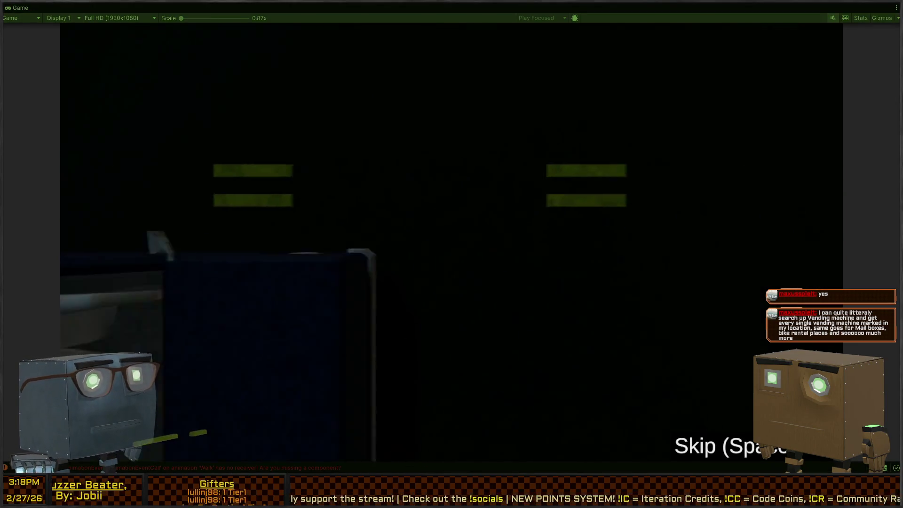
# Step: Skip the intro cutscene, play briefly, pause with Escape and restore the editor layout
pyautogui.press('space')
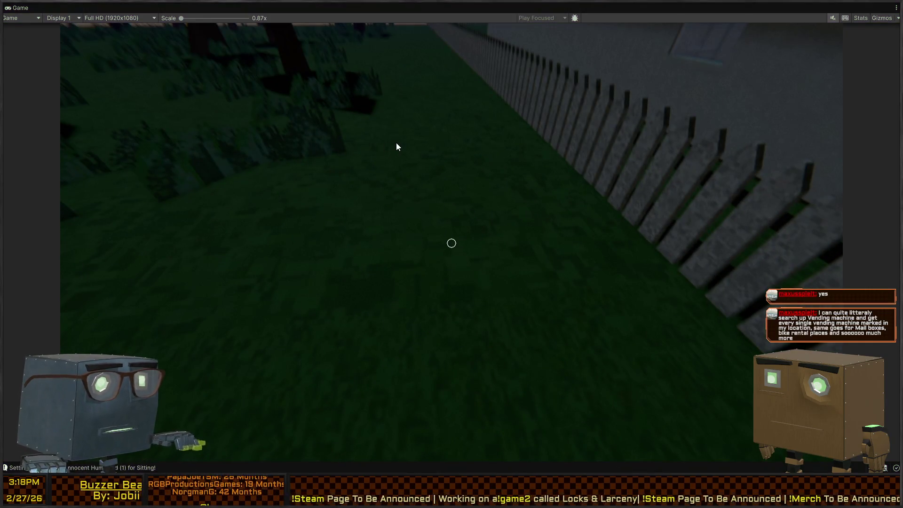
pyautogui.press('Escape')
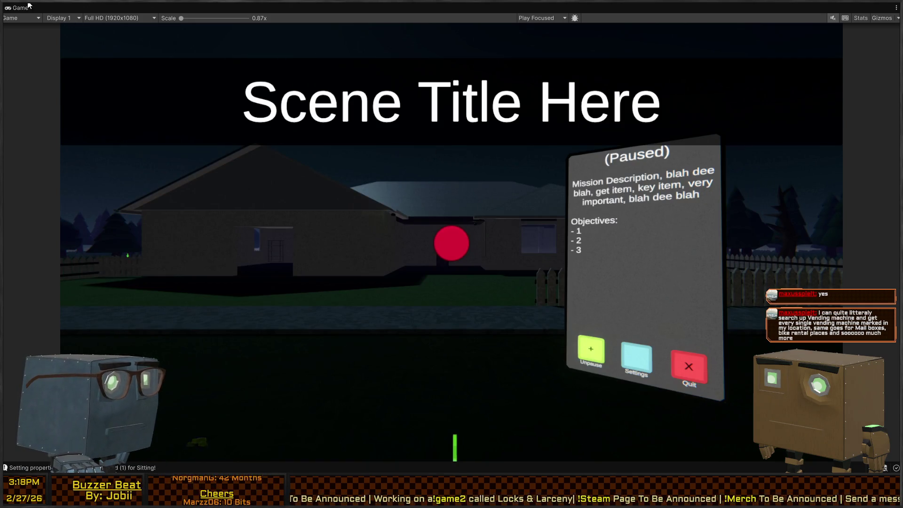
pyautogui.hotkey('shift', 'space')
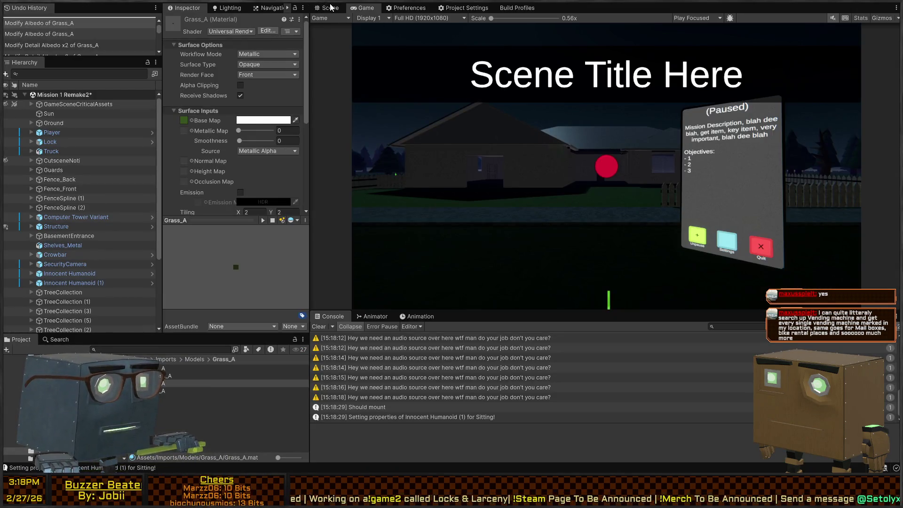
# Step: Return to the Scene view and fly over the grass, selecting the Grass_A (5) tile
pyautogui.click(331, 7)
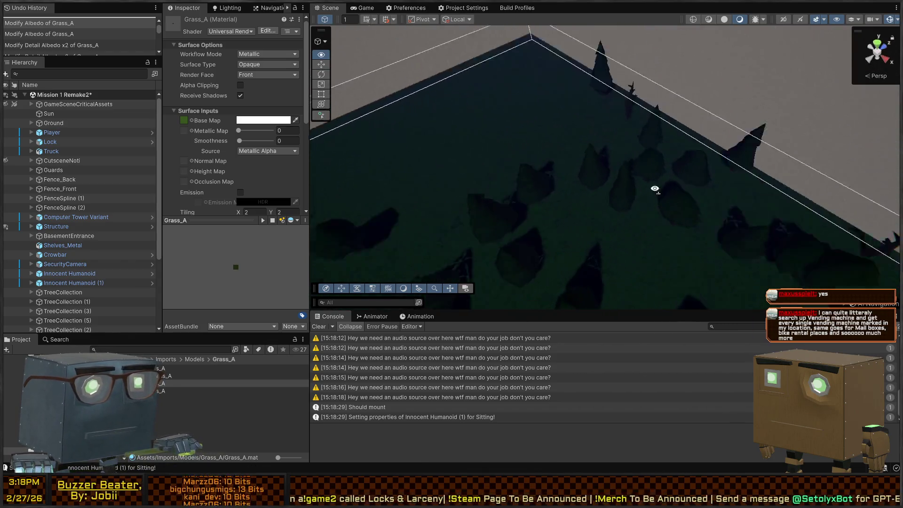
pyautogui.press('w')
pyautogui.click(579, 126)
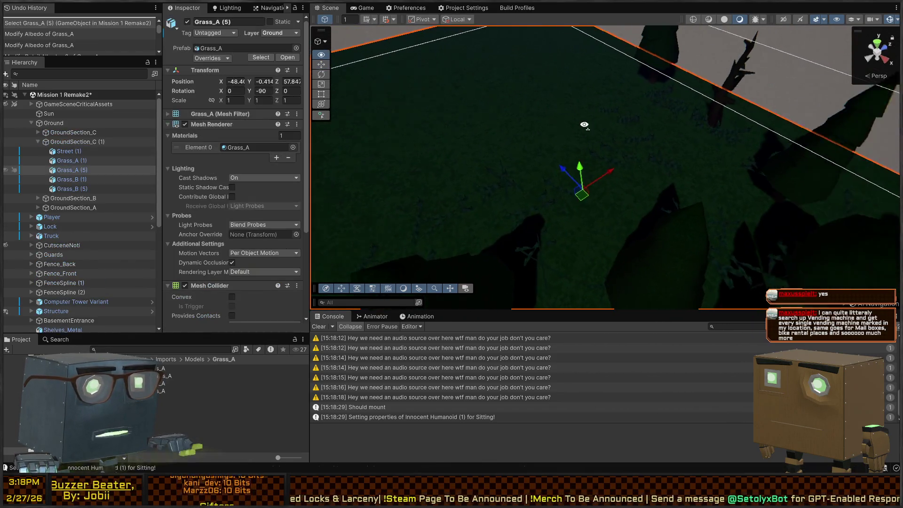
pyautogui.press('w')
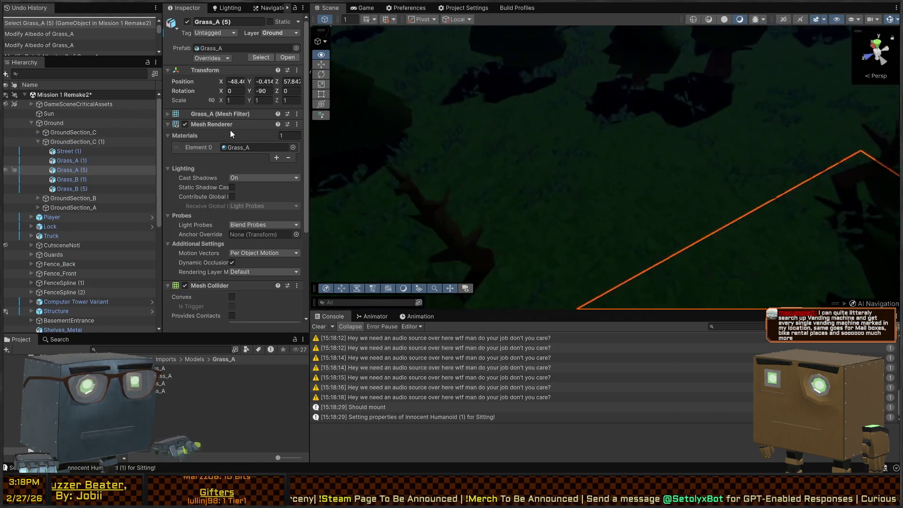
pyautogui.press('s')
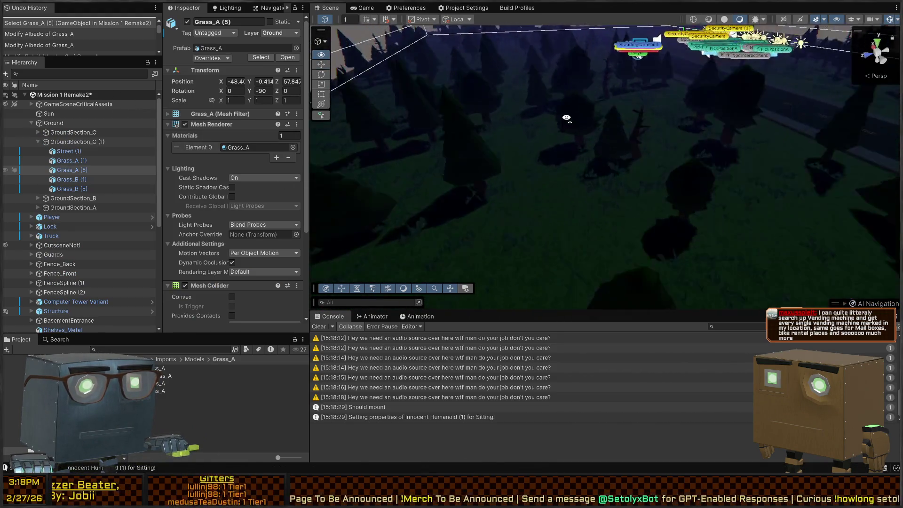
pyautogui.press('e')
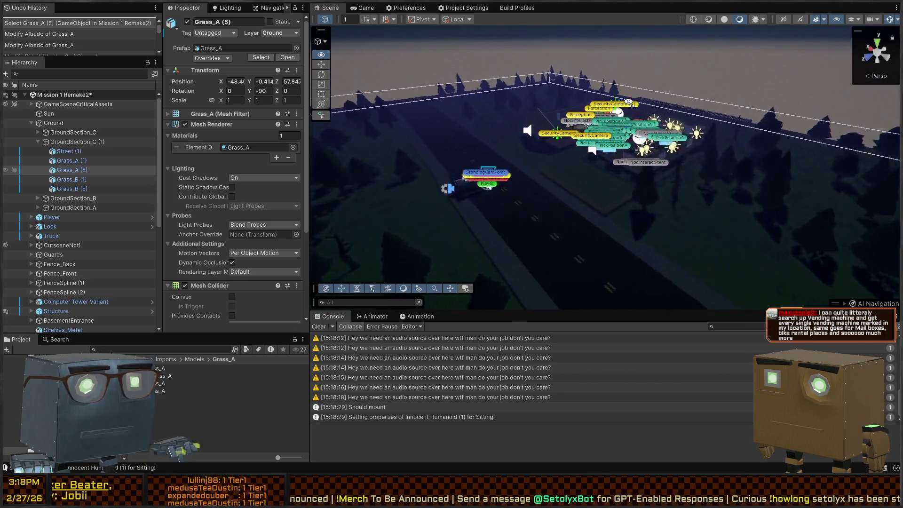
# Step: Fly in close over the grass and open the Grass_B material's settings
pyautogui.press('w')
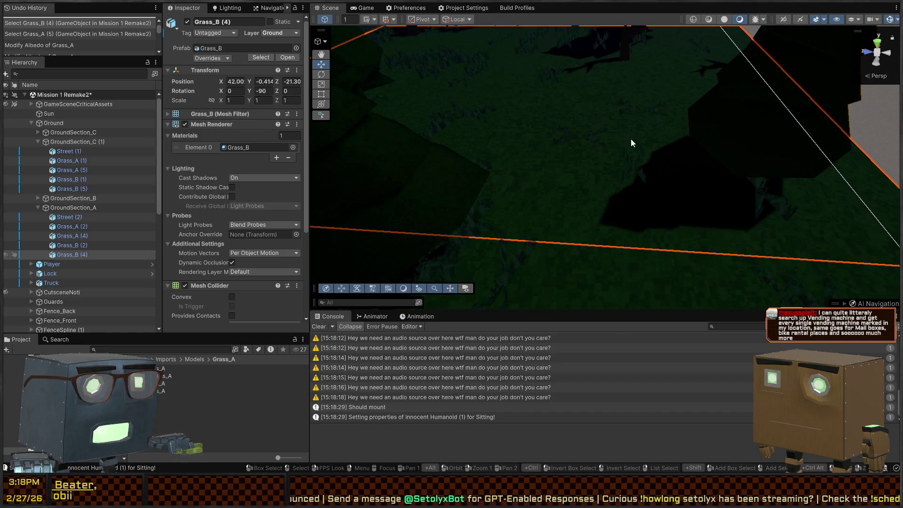
pyautogui.press('w')
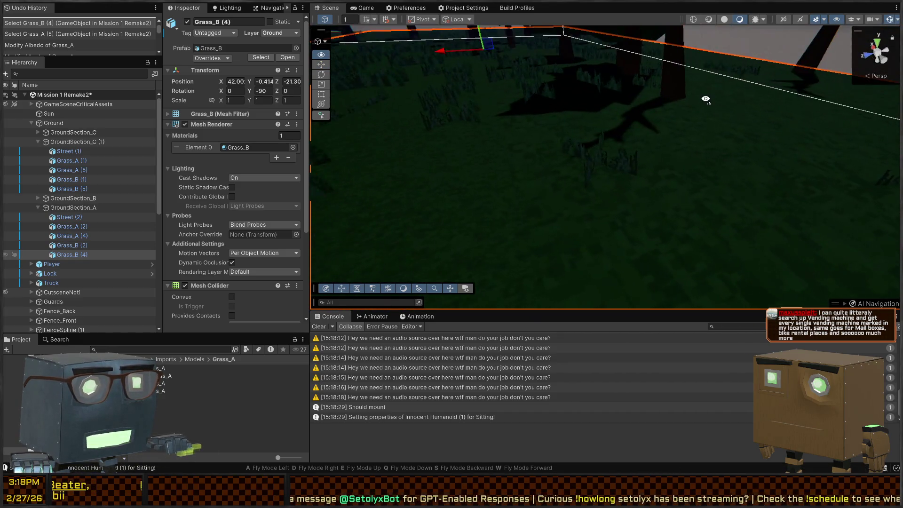
pyautogui.press('w')
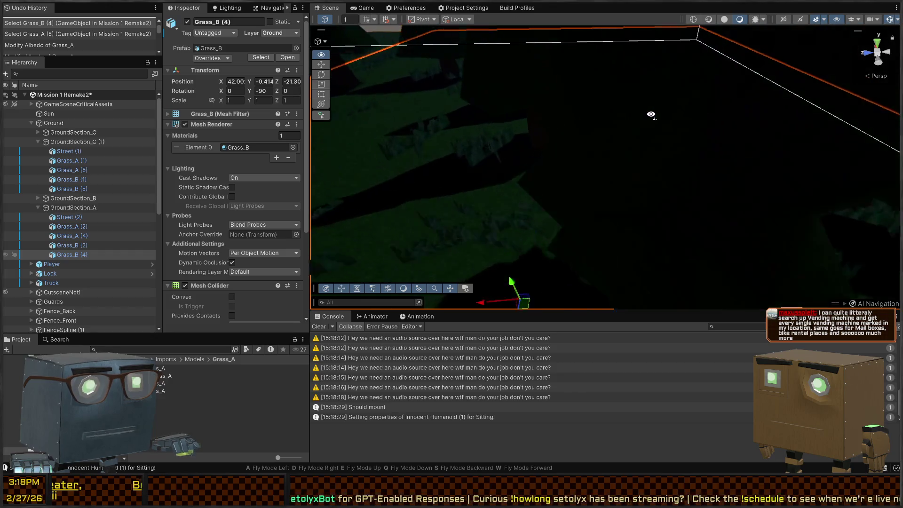
pyautogui.press('s')
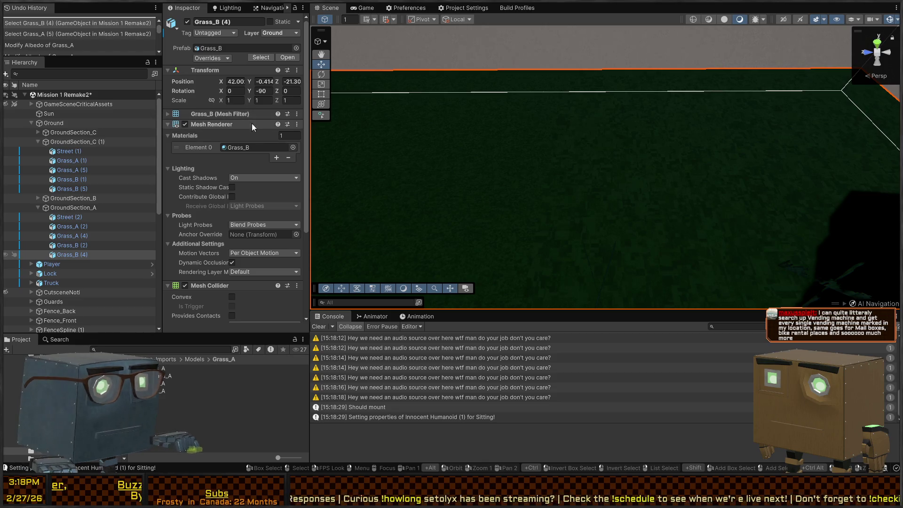
pyautogui.doubleClick(244, 148)
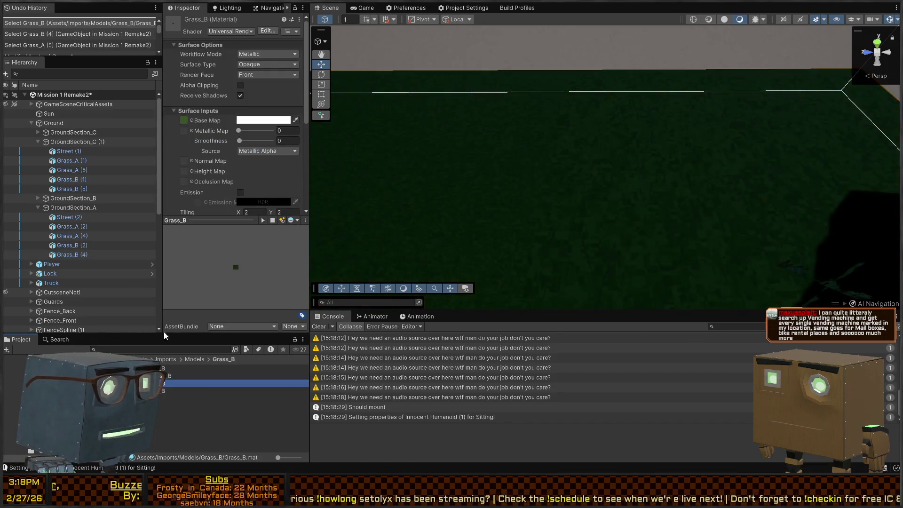
# Step: Tile the Grass_B base map 2 by 2 and open the Grass_B.png texture's import settings
pyautogui.scroll(-2, 233, 165)
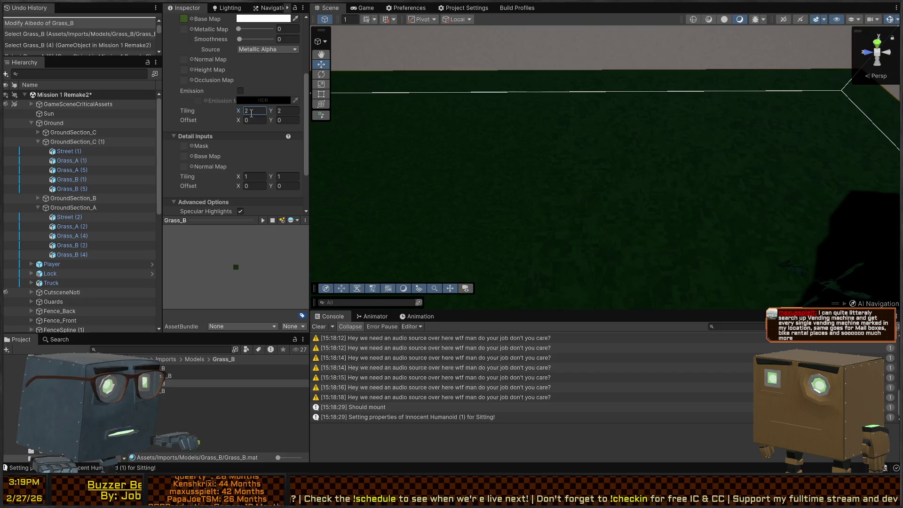
pyautogui.moveTo(420, 138)
pyautogui.mouseDown()
pyautogui.moveTo(526, 146)
pyautogui.moveTo(489, 153)
pyautogui.moveTo(401, 145)
pyautogui.moveTo(681, 187)
pyautogui.moveTo(514, 146)
pyautogui.moveTo(470, 155)
pyautogui.moveTo(597, 157)
pyautogui.moveTo(618, 148)
pyautogui.mouseUp()
pyautogui.scroll(5, 618, 148)
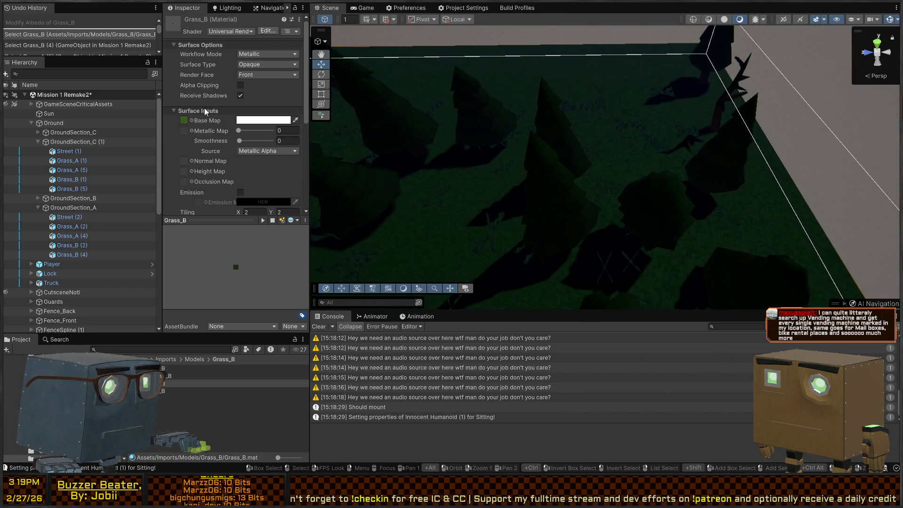
pyautogui.click(183, 119)
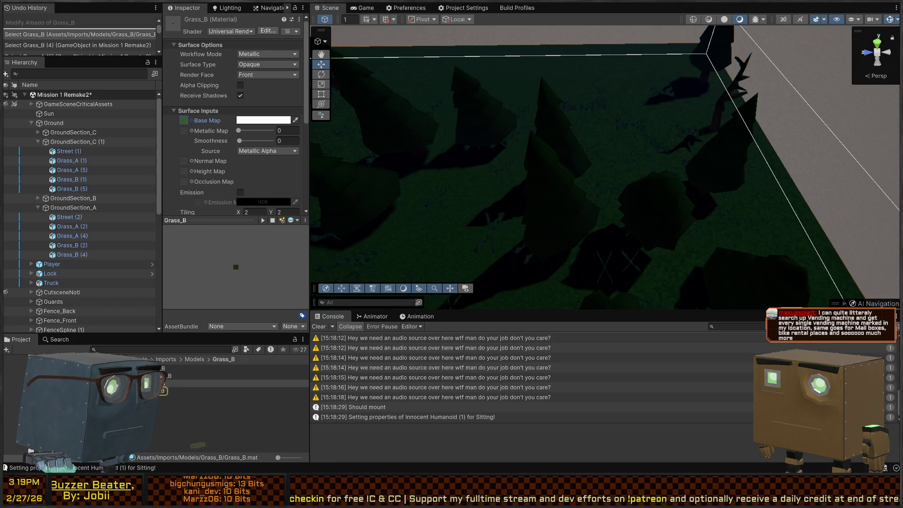
pyautogui.click(151, 391)
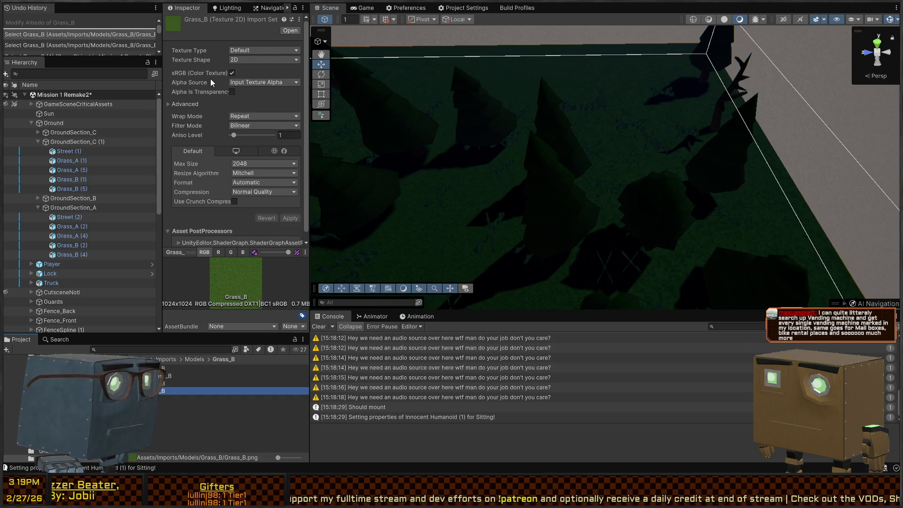
# Step: Toggle Grass_B's advanced import options, then survey the tiled grass around the fenced house and road
pyautogui.click(189, 104)
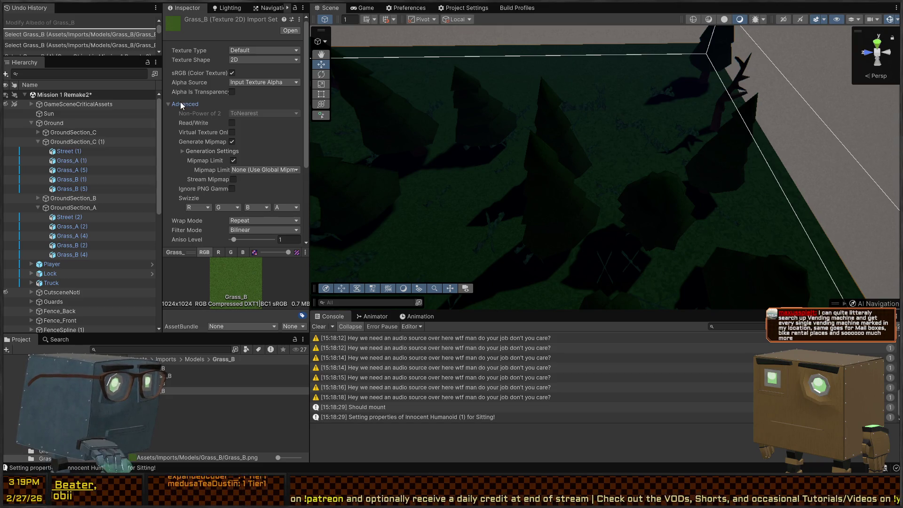
pyautogui.click(182, 104)
pyautogui.moveTo(517, 151)
pyautogui.mouseDown()
pyautogui.moveTo(639, 148)
pyautogui.moveTo(639, 136)
pyautogui.moveTo(323, 83)
pyautogui.mouseUp()
pyautogui.moveTo(630, 122)
pyautogui.mouseDown()
pyautogui.moveTo(414, 145)
pyautogui.moveTo(415, 155)
pyautogui.moveTo(697, 181)
pyautogui.moveTo(805, 161)
pyautogui.mouseUp()
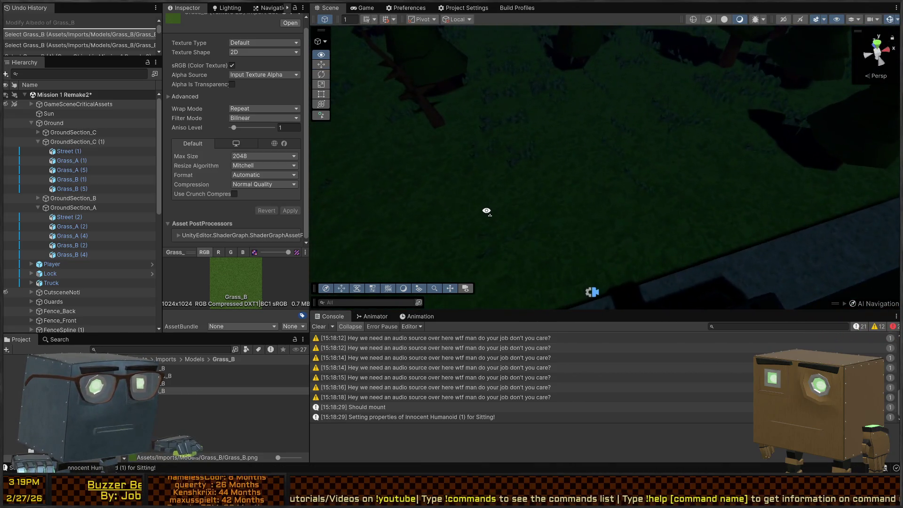
pyautogui.moveTo(487, 210); pyautogui.dragTo(776, 163)
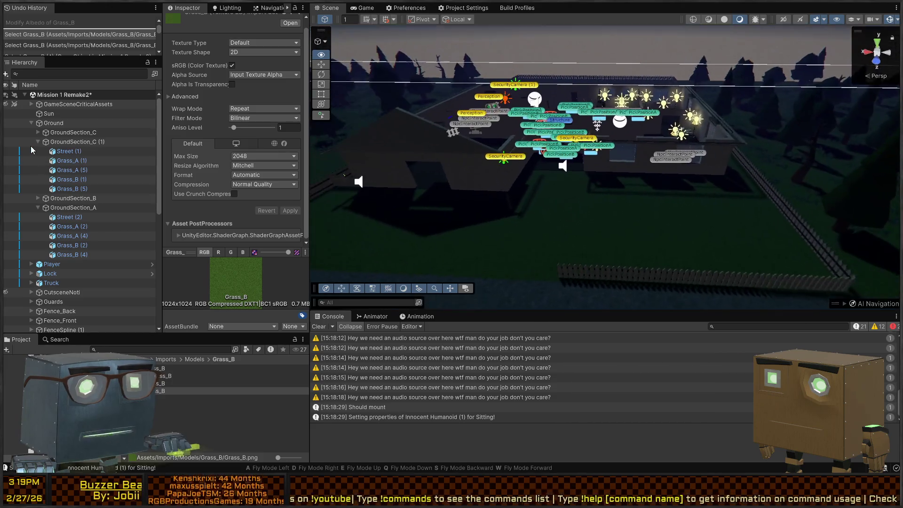
# Step: Maximize the Game view and start Play mode
pyautogui.click(363, 8)
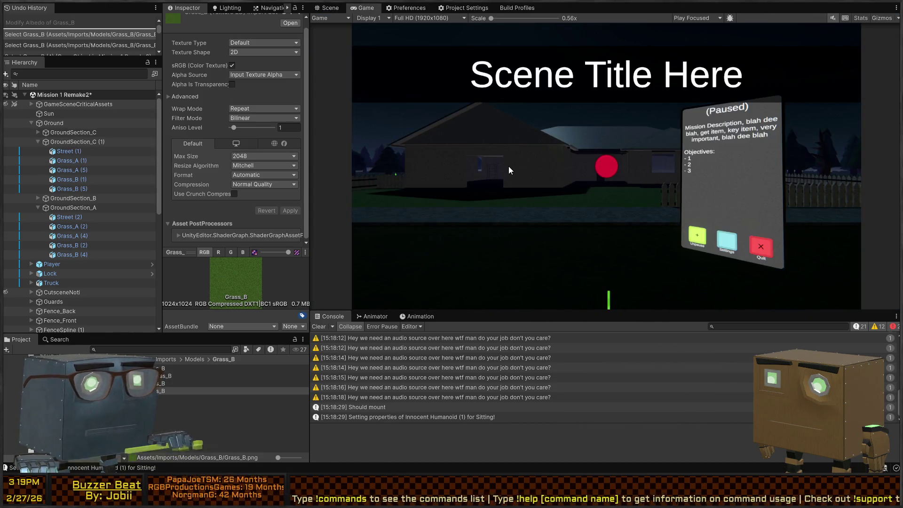
pyautogui.hotkey('shift', 'space')
pyautogui.hotkey('ctrl', 'p')
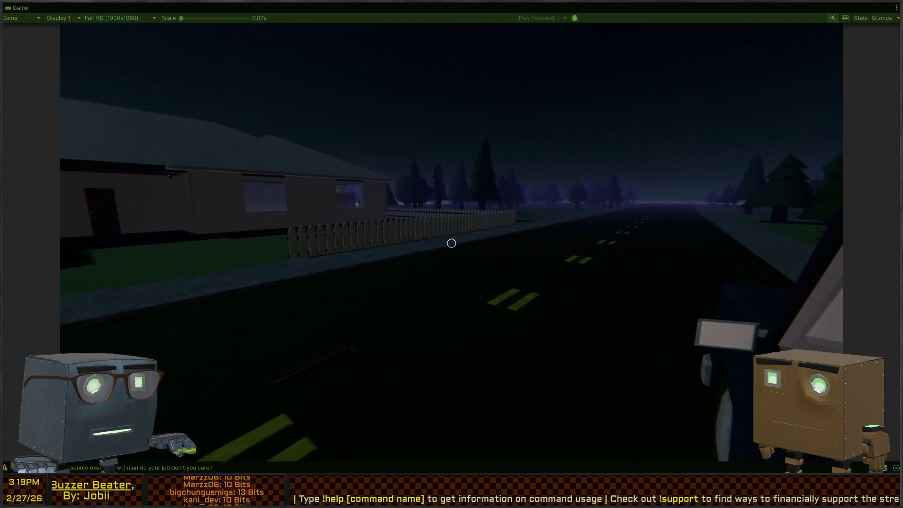
# Step: Walk through the yard to the lit house window, then pause and restore the editor layout
pyautogui.press('w')
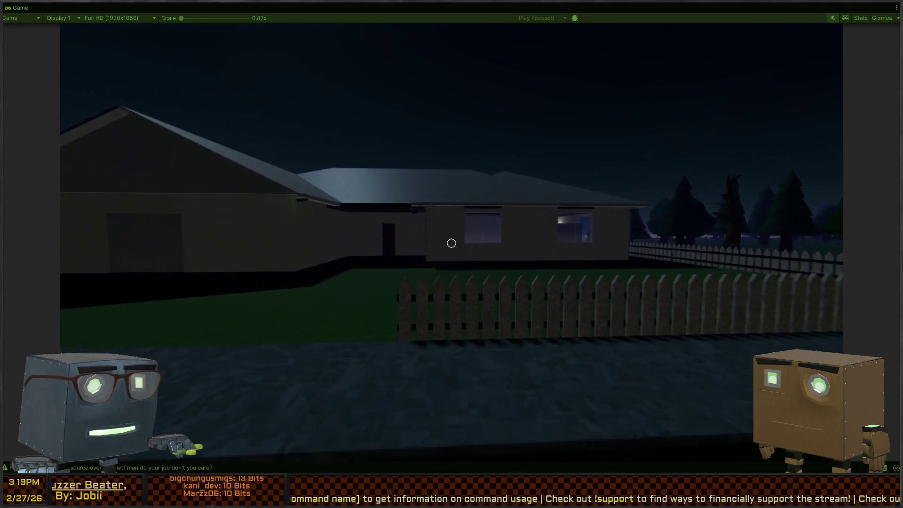
pyautogui.press('w')
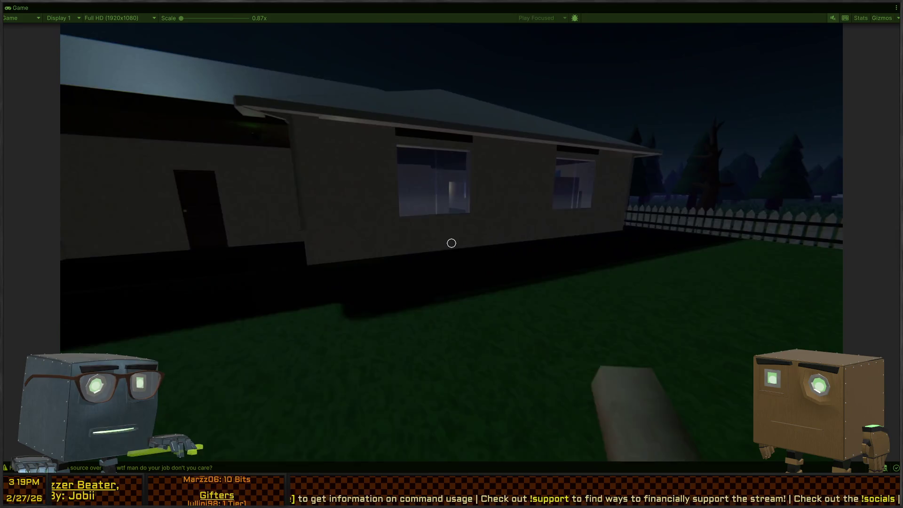
pyautogui.press('d')
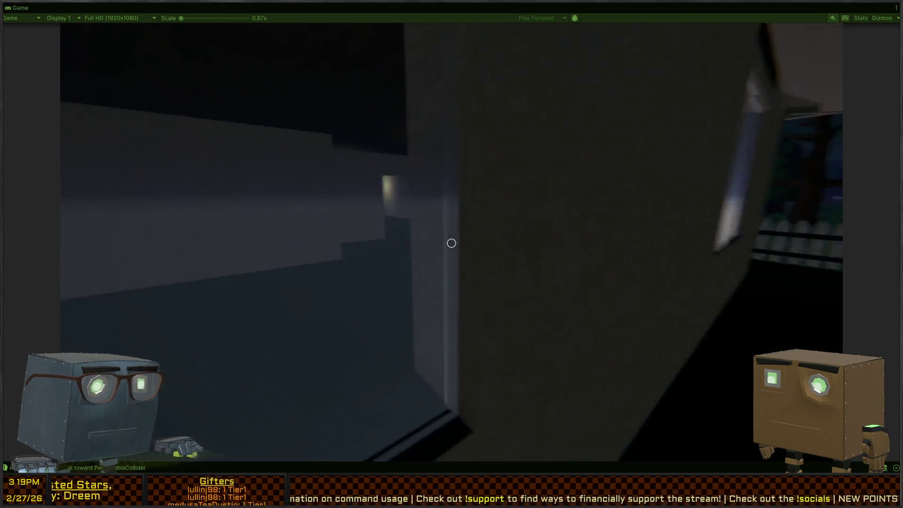
pyautogui.press('w')
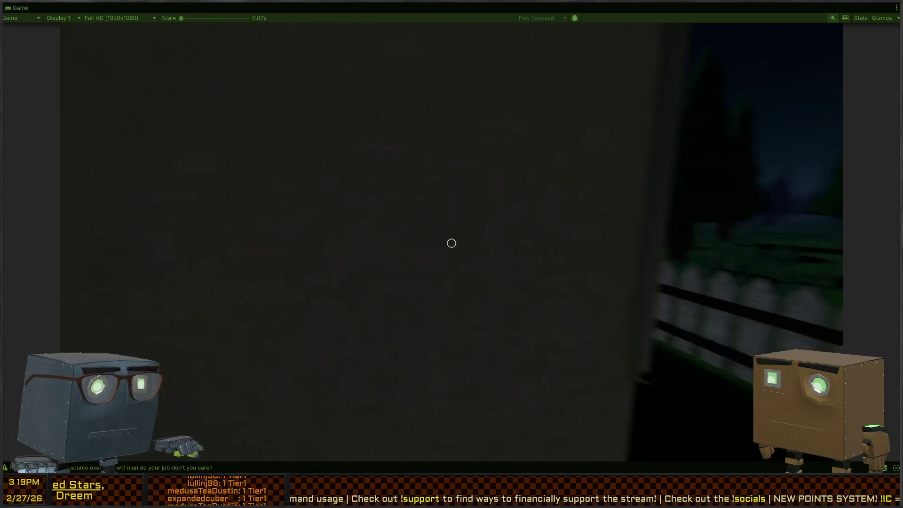
pyautogui.press('w')
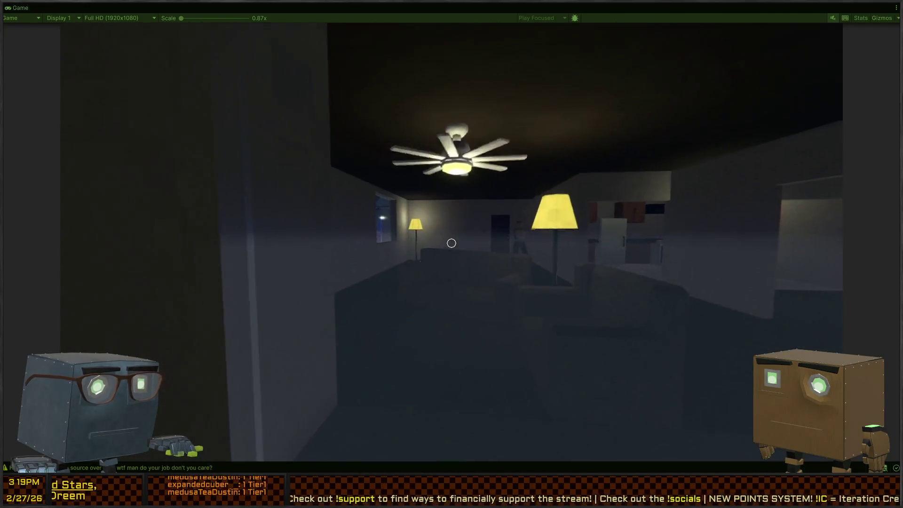
pyautogui.press('d')
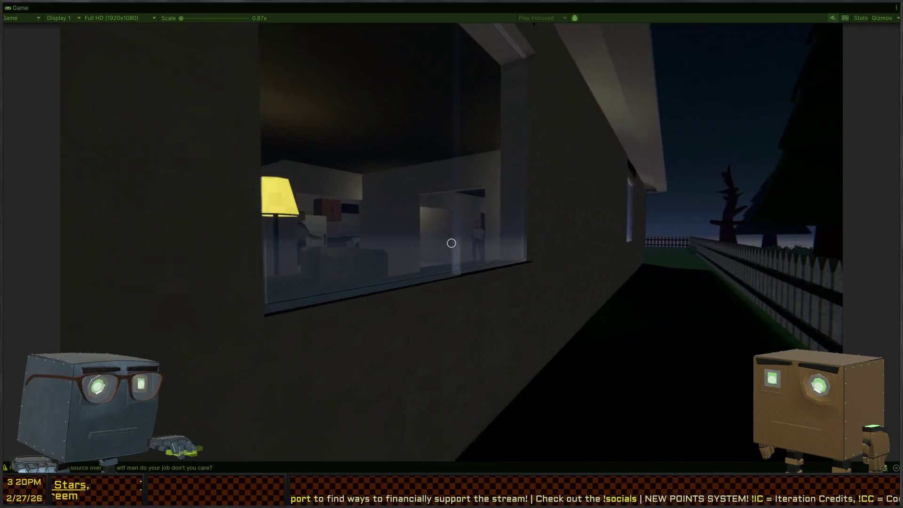
pyautogui.press('a')
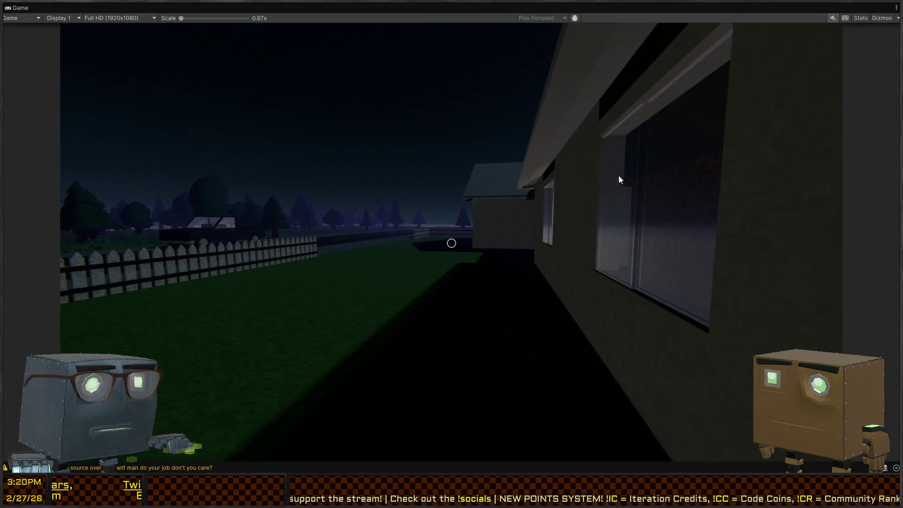
pyautogui.press('Escape')
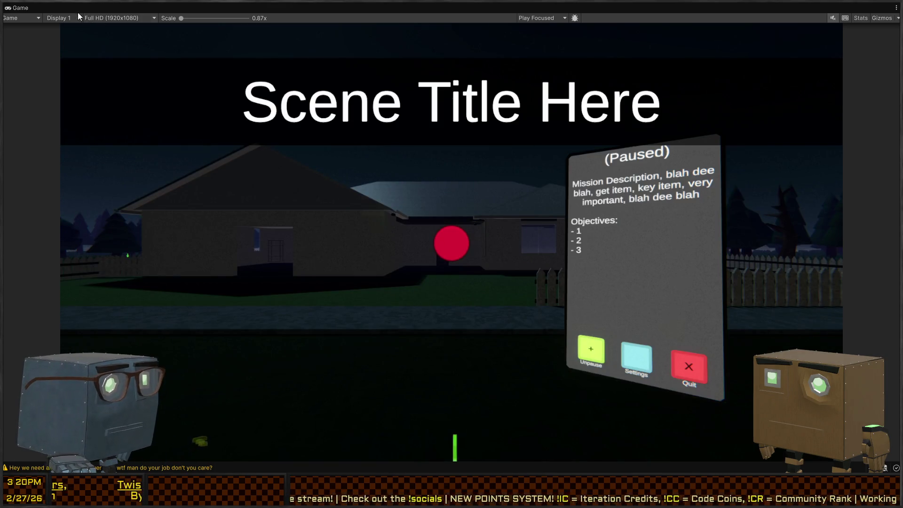
pyautogui.hotkey('shift', 'space')
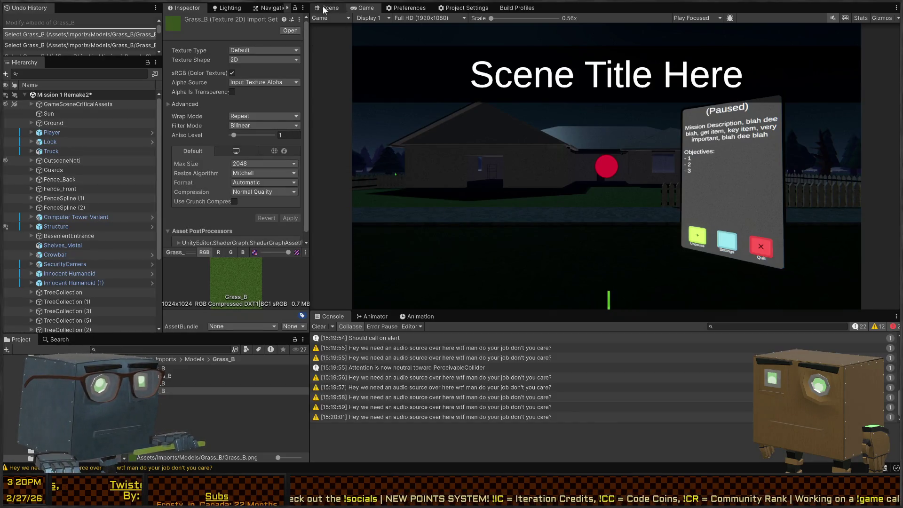
# Step: Fly into the house in Scene view and hide the UpperFloors object under Structure > Floors
pyautogui.click(326, 9)
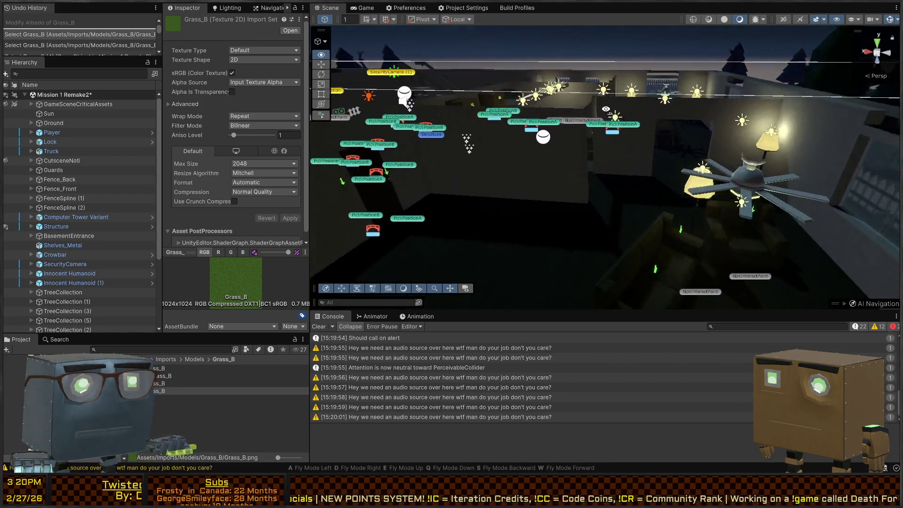
pyautogui.press('s')
pyautogui.press('w')
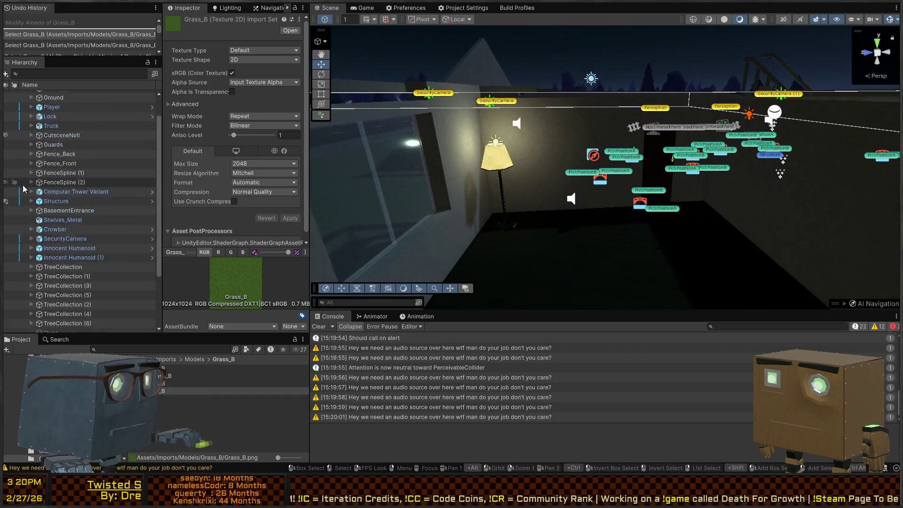
pyautogui.click(685, 243)
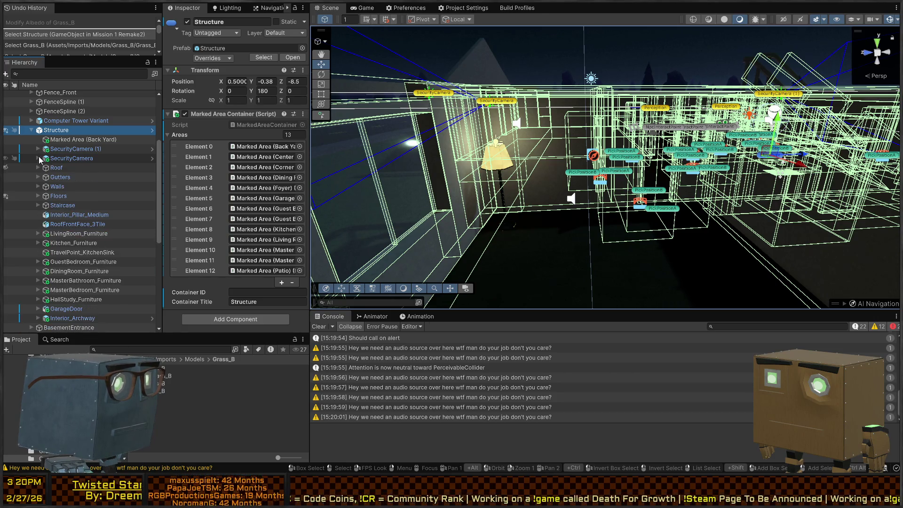
pyautogui.click(39, 149)
pyautogui.scroll(-3, 42, 226)
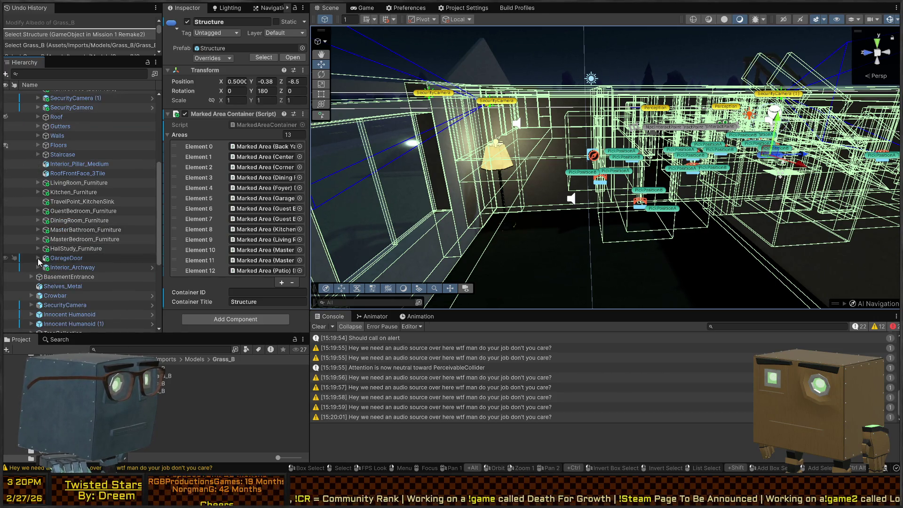
pyautogui.click(571, 244)
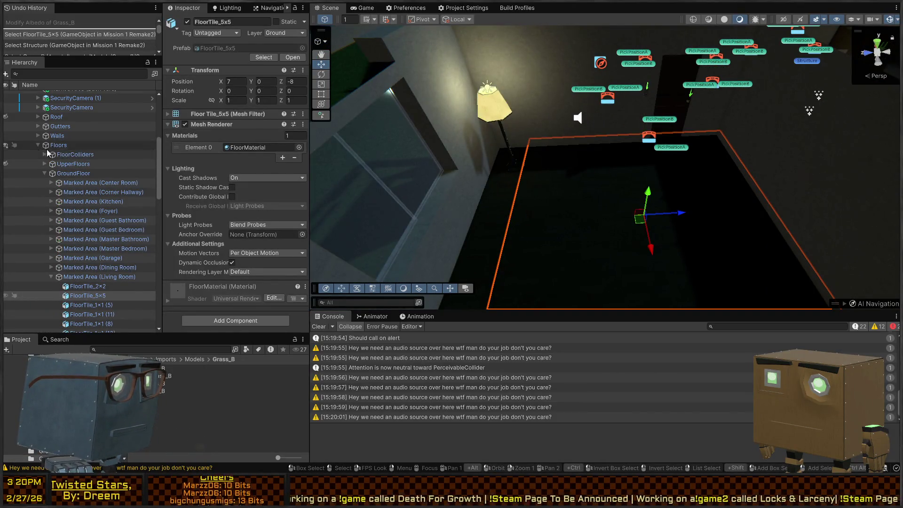
pyautogui.click(5, 164)
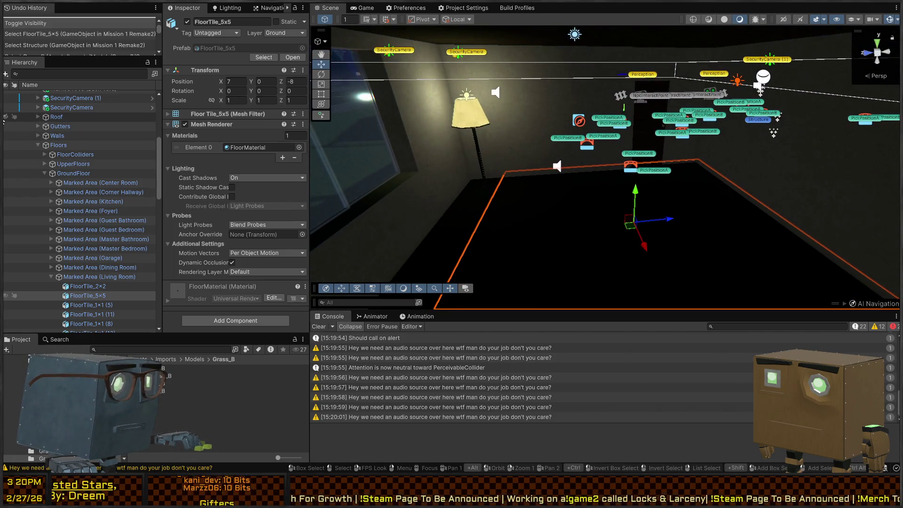
# Step: Fly the scene camera to the living room's lamps and ceiling fan, then start Play mode
pyautogui.moveTo(651, 154); pyautogui.dragTo(315, 137)
pyautogui.press('Up')
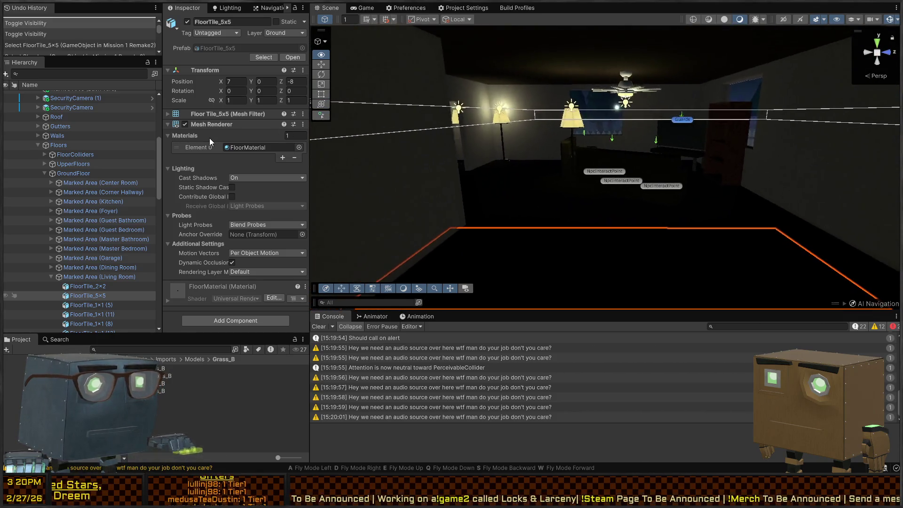
pyautogui.press('w')
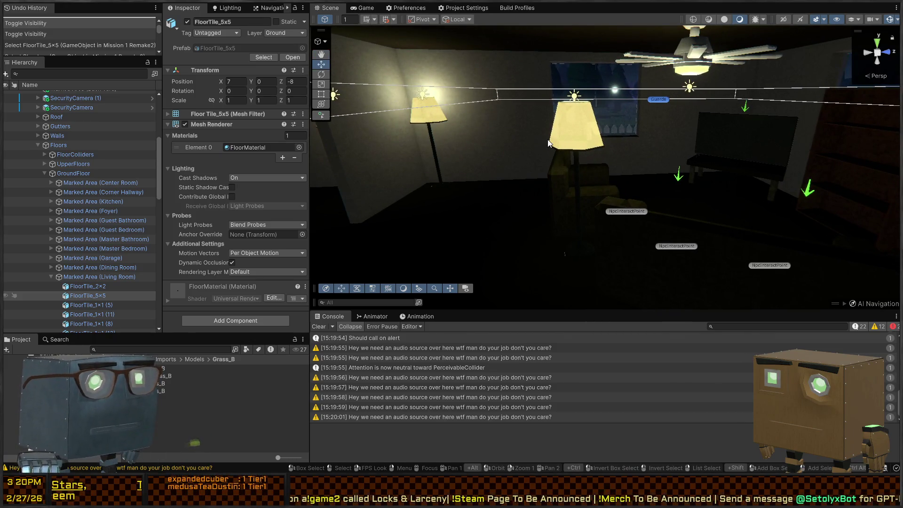
pyautogui.hotkey('ctrl', 'p')
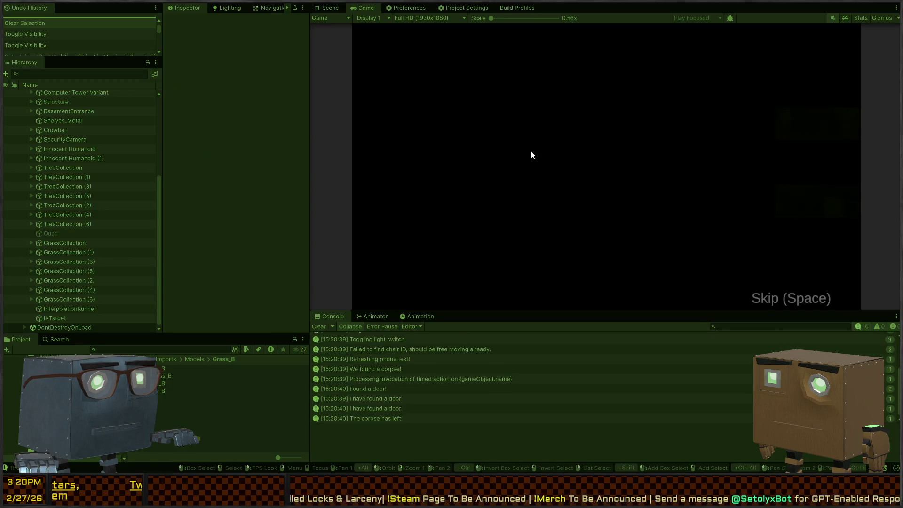
# Step: Skip the intro, walk from the road through the house to the living room lamp, then exit Play mode
pyautogui.press('space')
pyautogui.press('w')
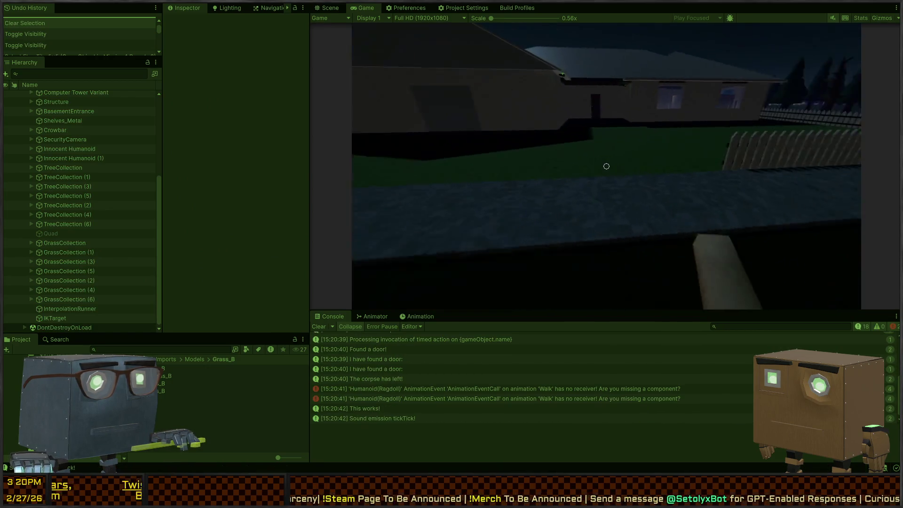
pyautogui.press('w')
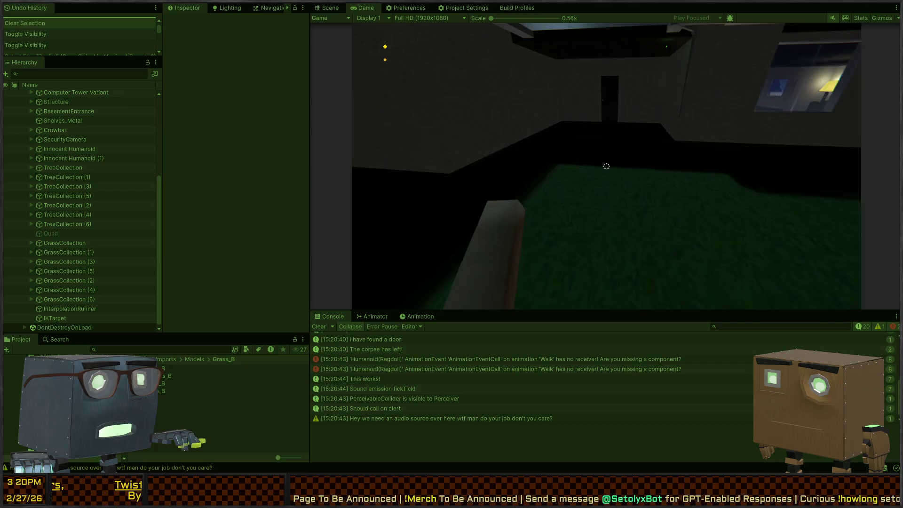
pyautogui.press('w')
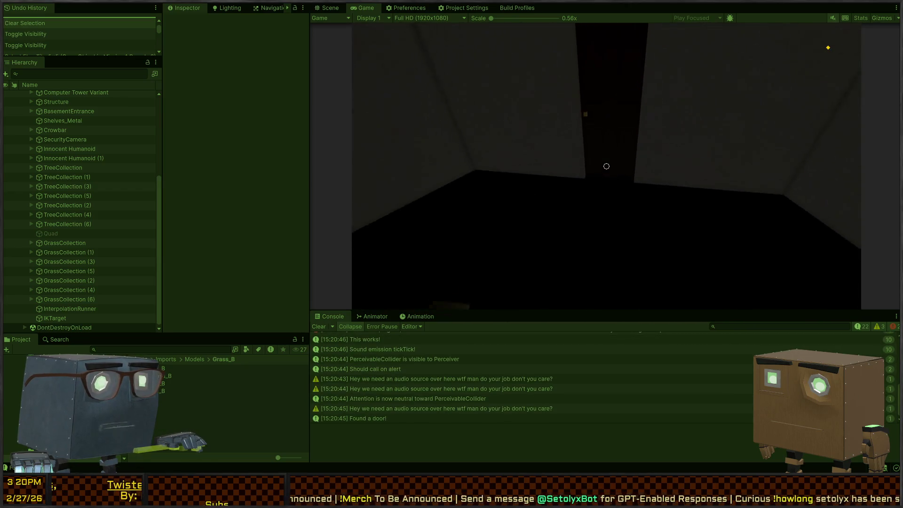
pyautogui.press('w')
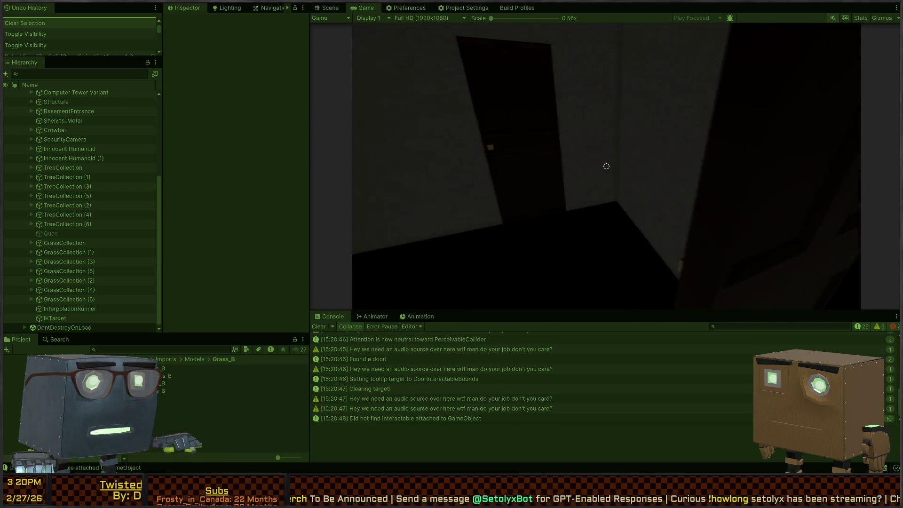
pyautogui.press('w')
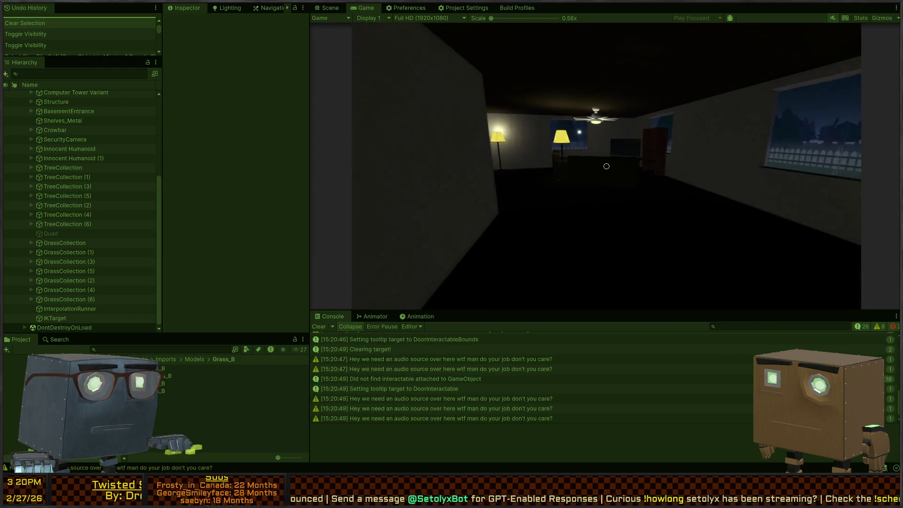
pyautogui.press('w')
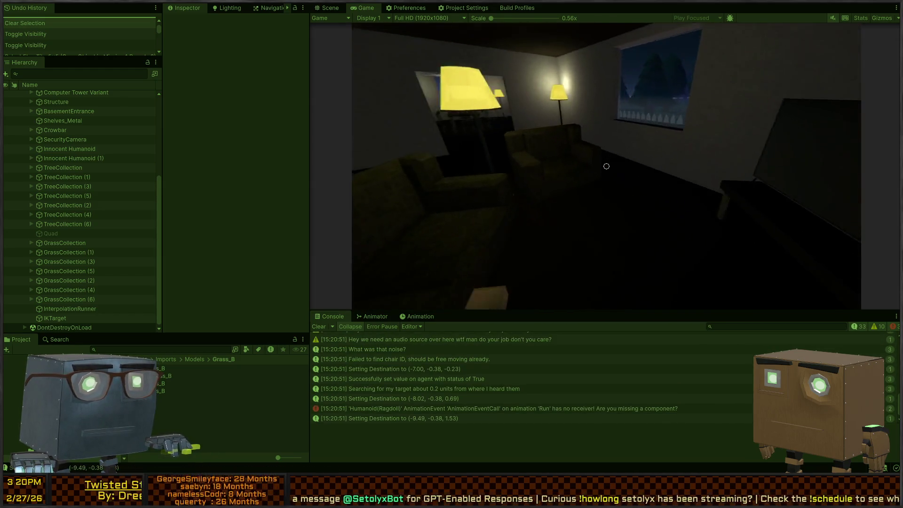
pyautogui.press('w')
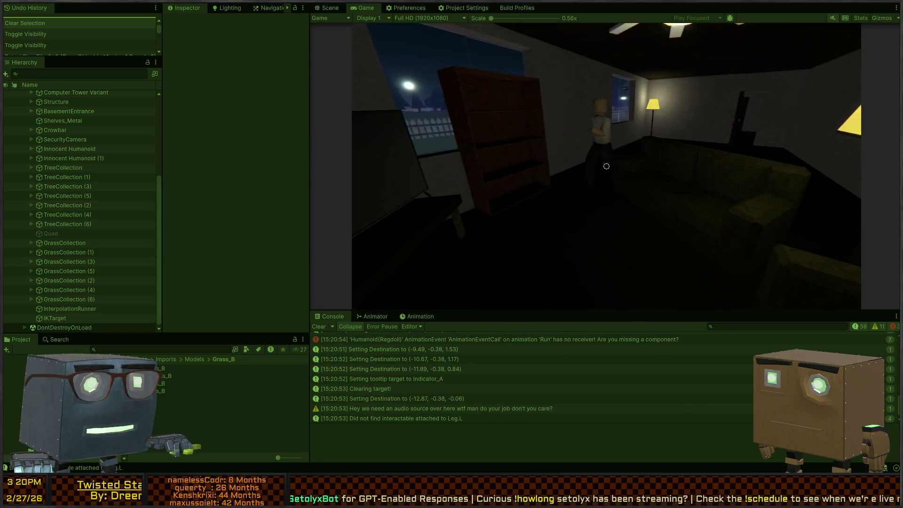
pyautogui.press('w')
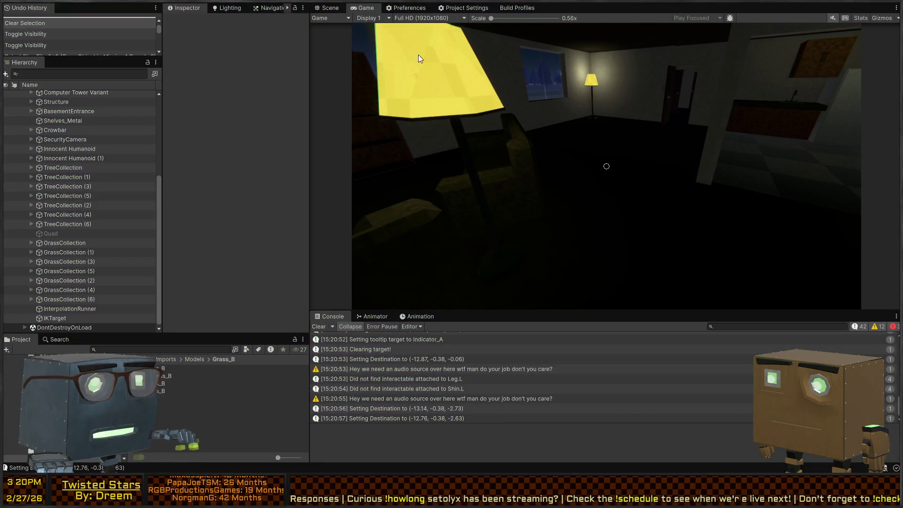
pyautogui.hotkey('ctrl', 'p')
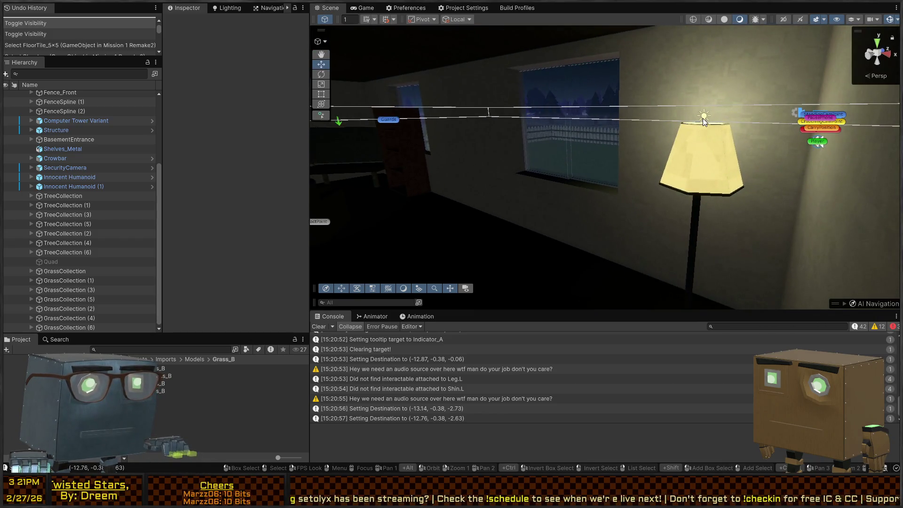
# Step: Select FloorLamp (1)'s Point Light and set its Indirect Multiplier to 0
pyautogui.click(702, 119)
pyautogui.click(702, 118)
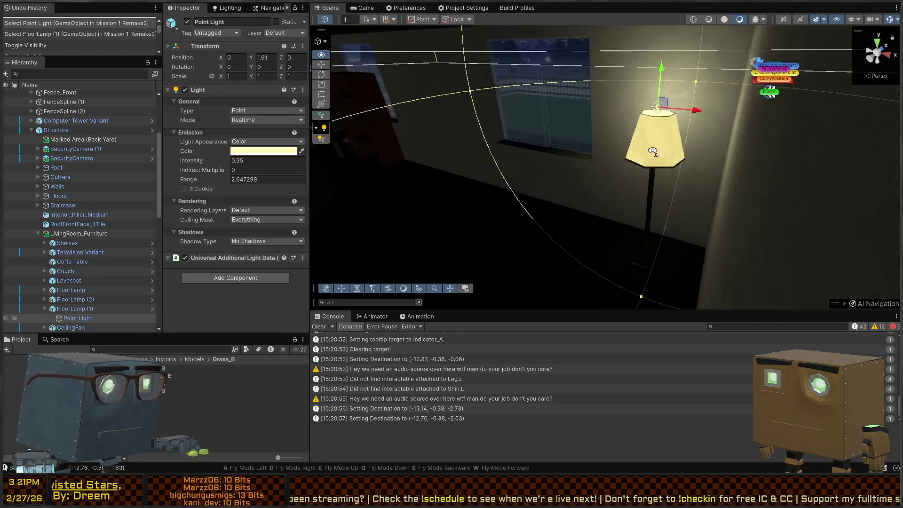
pyautogui.moveTo(200, 170)
pyautogui.mouseDown()
pyautogui.moveTo(238, 171)
pyautogui.moveTo(193, 174)
pyautogui.moveTo(214, 172)
pyautogui.mouseUp()
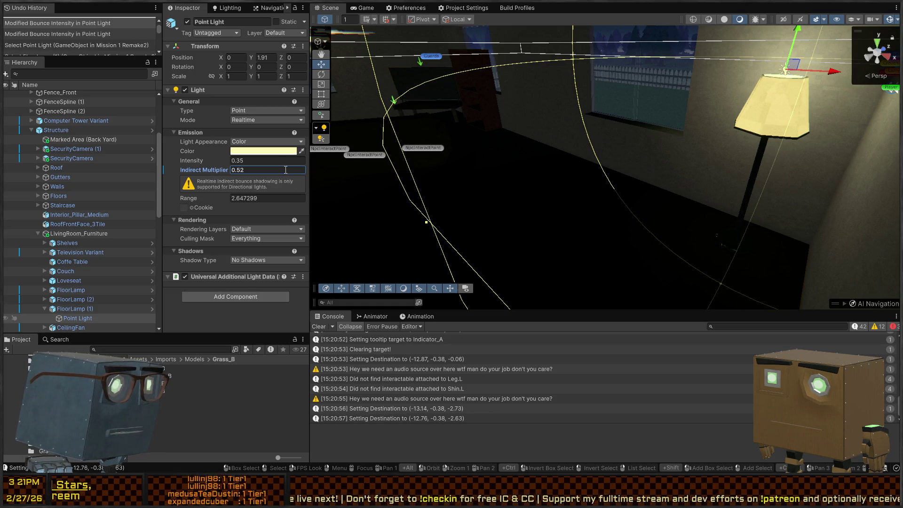
pyautogui.write('0')
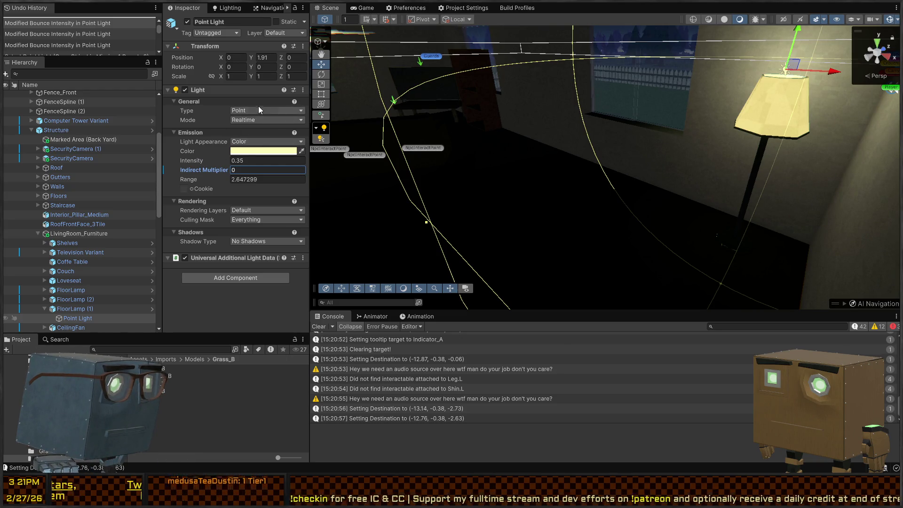
# Step: Paste a copy of the Point Light, nest it under the original, and move it into the room
pyautogui.moveTo(730, 139)
pyautogui.mouseDown()
pyautogui.moveTo(724, 149)
pyautogui.moveTo(688, 136)
pyautogui.moveTo(696, 155)
pyautogui.mouseUp()
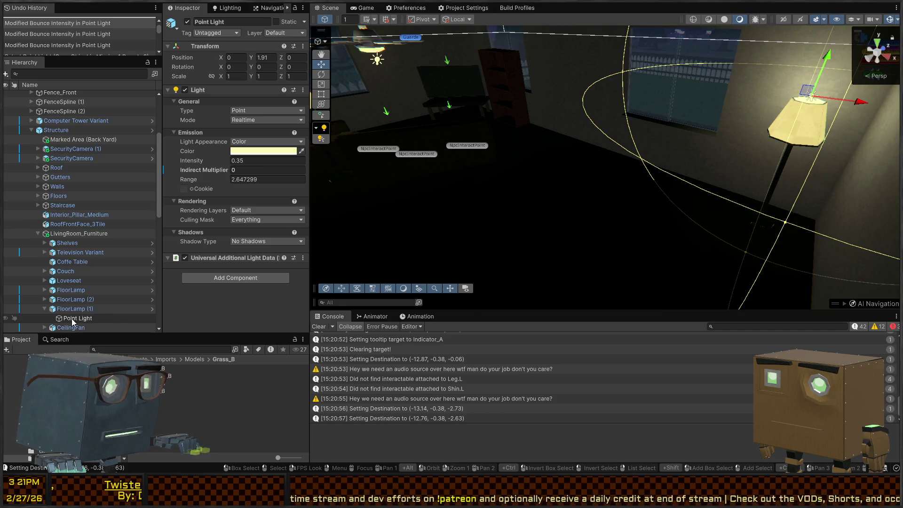
pyautogui.hotkey('ctrl', 'v')
pyautogui.moveTo(78, 318); pyautogui.dragTo(78, 309)
pyautogui.moveTo(811, 94)
pyautogui.mouseDown()
pyautogui.moveTo(599, 99)
pyautogui.moveTo(581, 124)
pyautogui.moveTo(507, 179)
pyautogui.mouseUp()
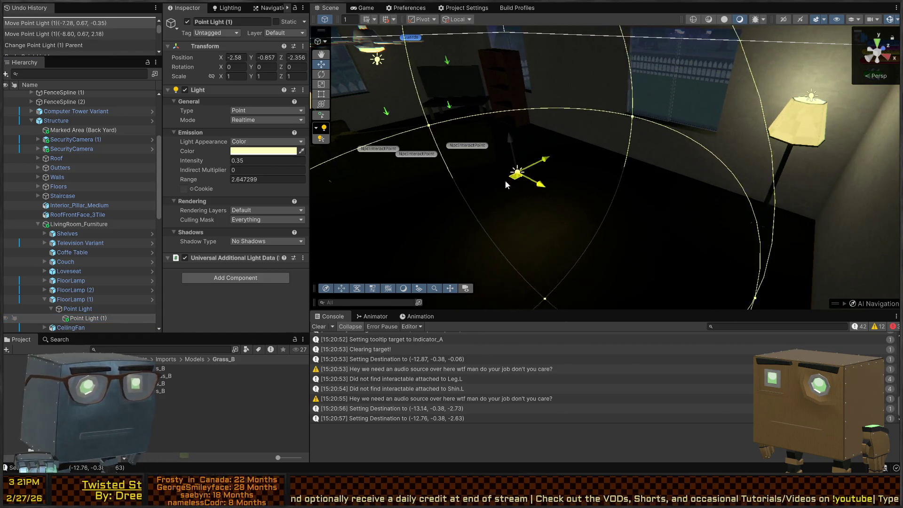
# Step: Change the copied light's type to a baked Area light
pyautogui.click(266, 110)
pyautogui.click(254, 146)
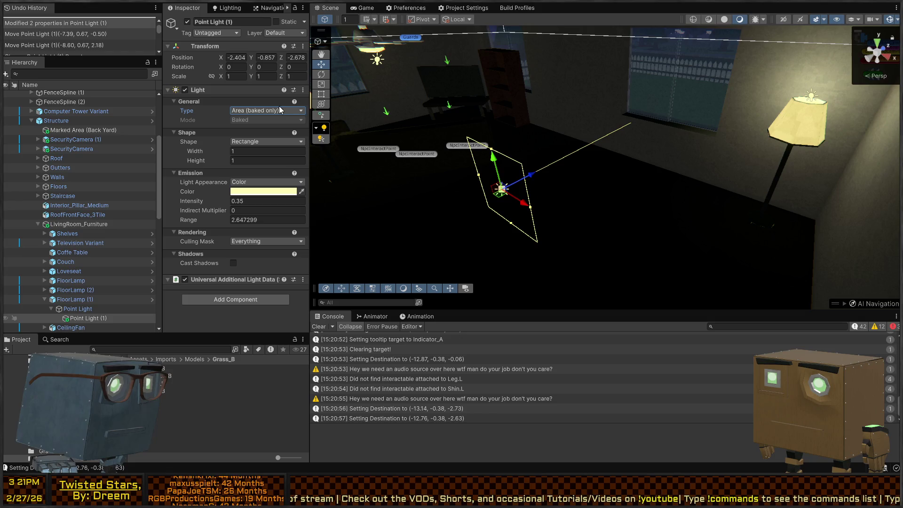
pyautogui.moveTo(460, 141); pyautogui.dragTo(503, 151)
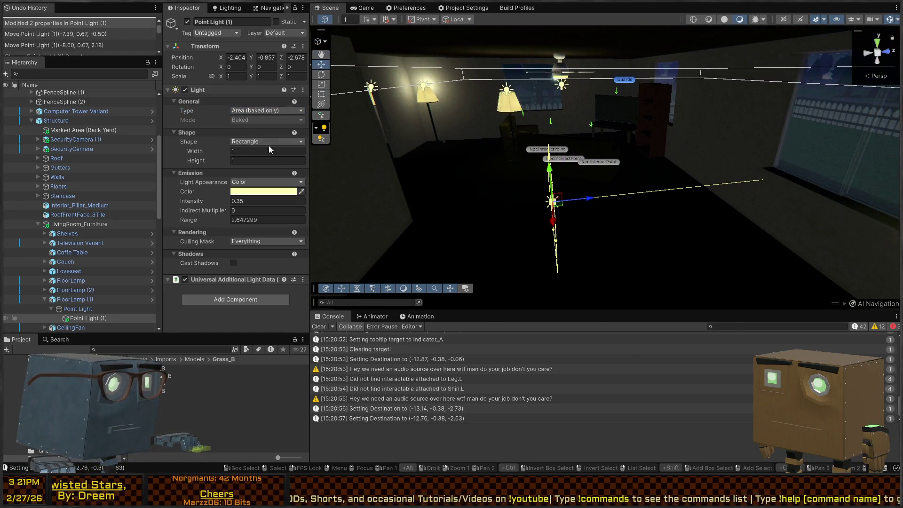
# Step: Tilt the area light to about 81 on X so it lies flat, then show the Lighting settings
pyautogui.press('e')
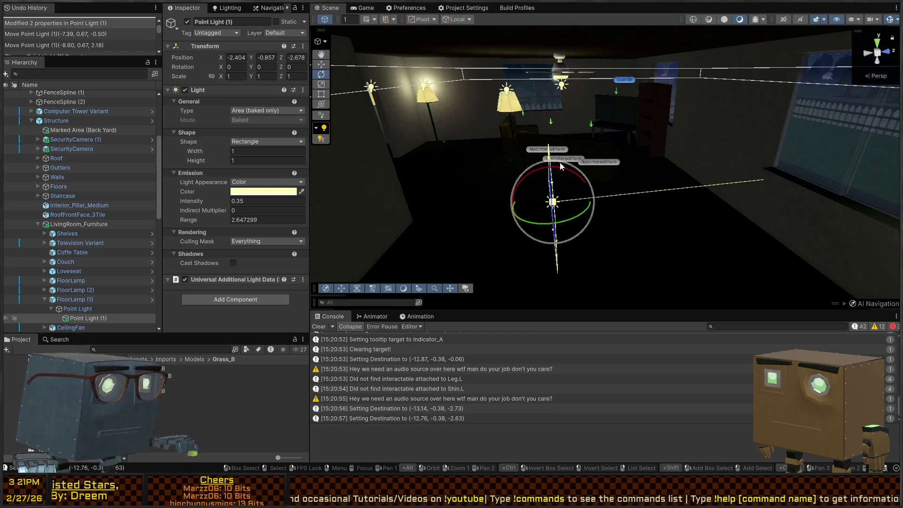
pyautogui.moveTo(561, 166)
pyautogui.mouseDown()
pyautogui.moveTo(558, 199)
pyautogui.moveTo(548, 95)
pyautogui.mouseUp()
pyautogui.press('w')
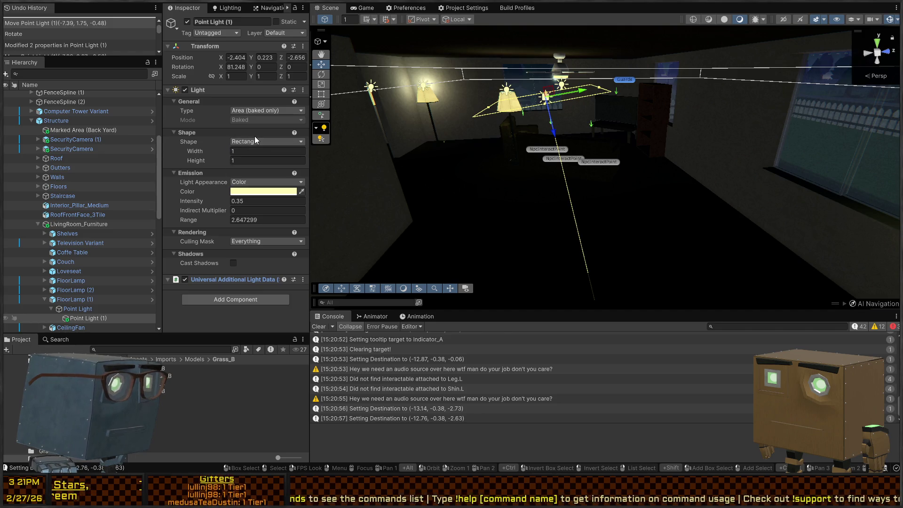
pyautogui.click(194, 143)
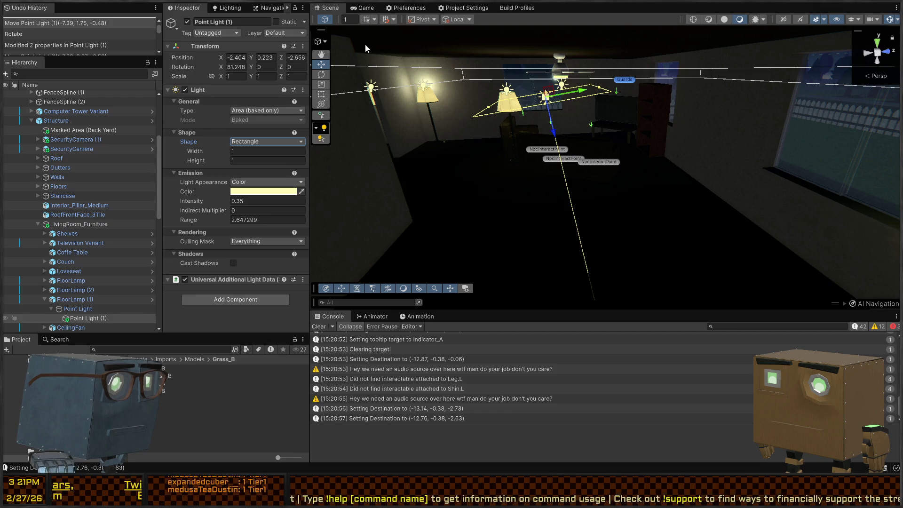
pyautogui.click(230, 8)
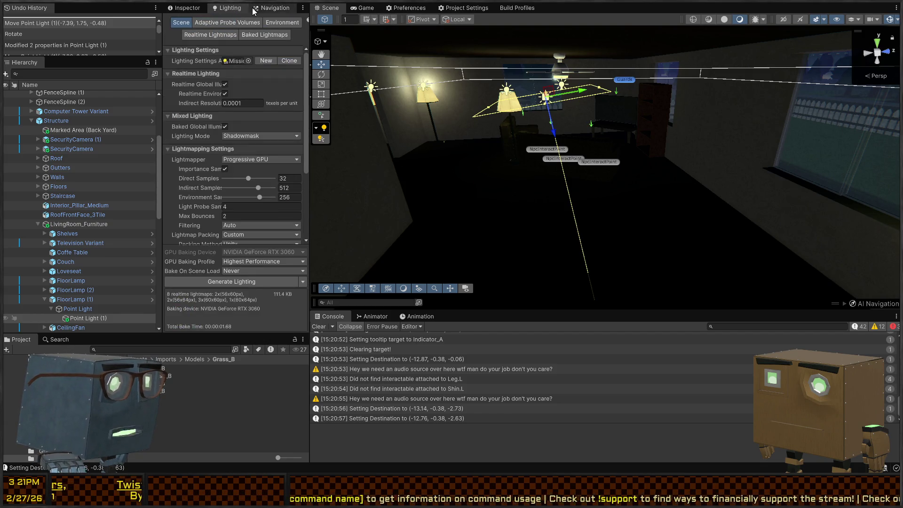
# Step: Generate the baked lighting (5 lightmaps, 11.3 MB) while flying around the room to view the ceiling and lamps
pyautogui.click(218, 282)
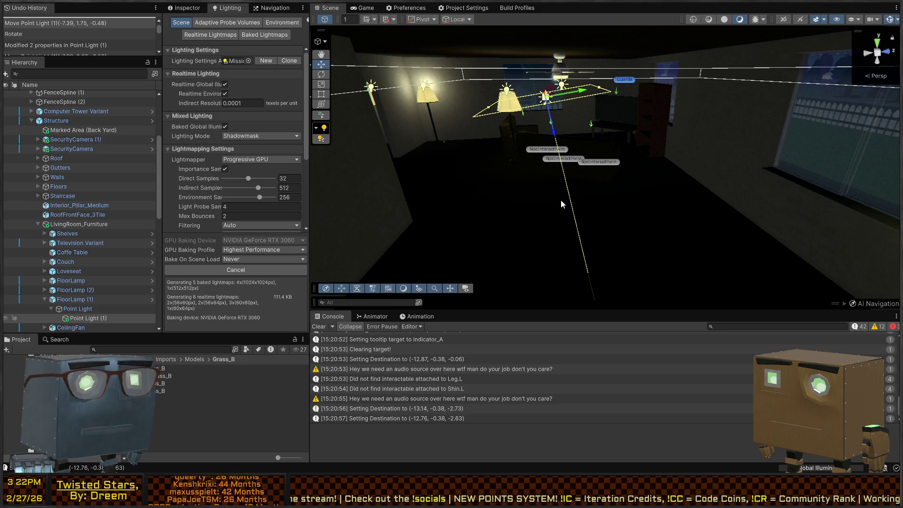
pyautogui.rightClick(536, 159)
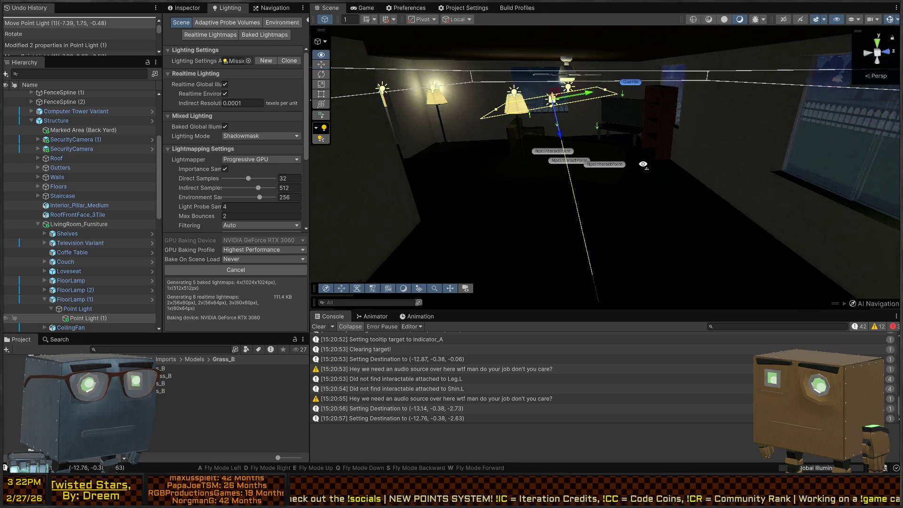
pyautogui.moveTo(572, 162); pyautogui.dragTo(572, 161)
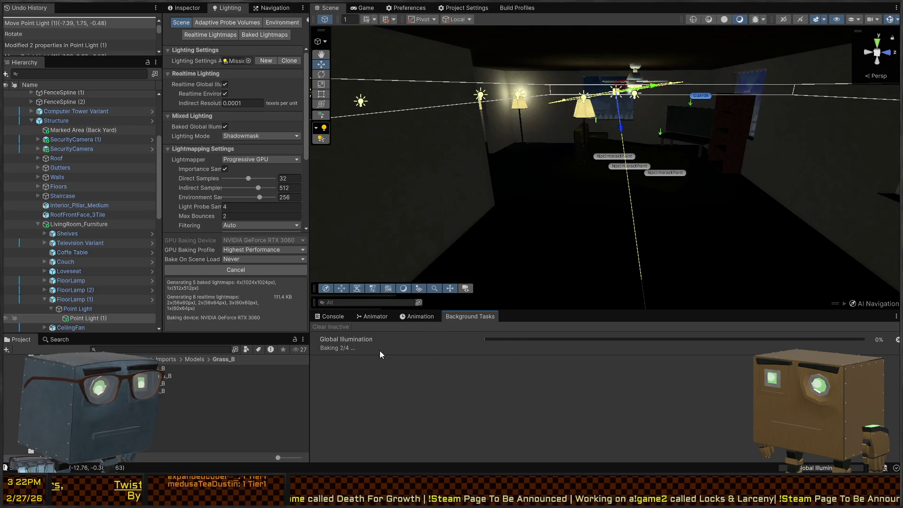
pyautogui.moveTo(650, 198)
pyautogui.mouseDown()
pyautogui.moveTo(673, 196)
pyautogui.moveTo(374, 210)
pyautogui.moveTo(415, 198)
pyautogui.moveTo(663, 197)
pyautogui.moveTo(729, 182)
pyautogui.moveTo(783, 184)
pyautogui.moveTo(415, 177)
pyautogui.moveTo(644, 179)
pyautogui.moveTo(690, 190)
pyautogui.mouseUp()
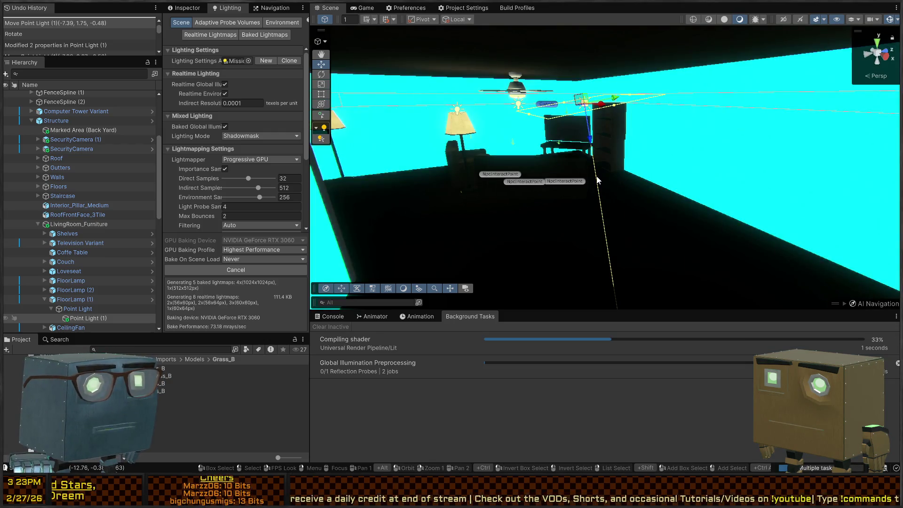
pyautogui.moveTo(712, 183)
pyautogui.mouseDown()
pyautogui.moveTo(655, 175)
pyautogui.moveTo(340, 217)
pyautogui.moveTo(395, 204)
pyautogui.moveTo(690, 184)
pyautogui.moveTo(506, 188)
pyautogui.moveTo(463, 168)
pyautogui.moveTo(574, 184)
pyautogui.moveTo(571, 140)
pyautogui.moveTo(615, 158)
pyautogui.mouseUp()
pyautogui.moveTo(586, 217); pyautogui.dragTo(588, 211)
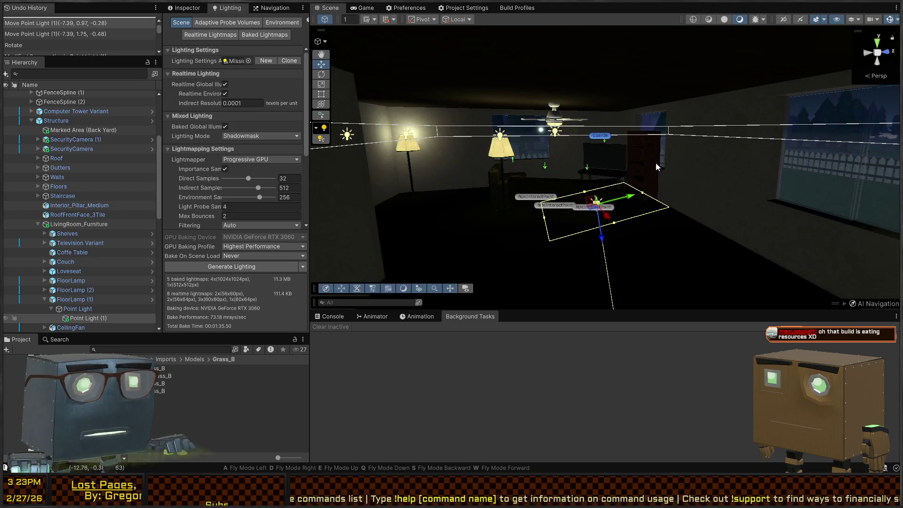
# Step: Change the area light's Intensity from 0.35 to 1, then go back to the Lighting settings
pyautogui.rightClick(588, 210)
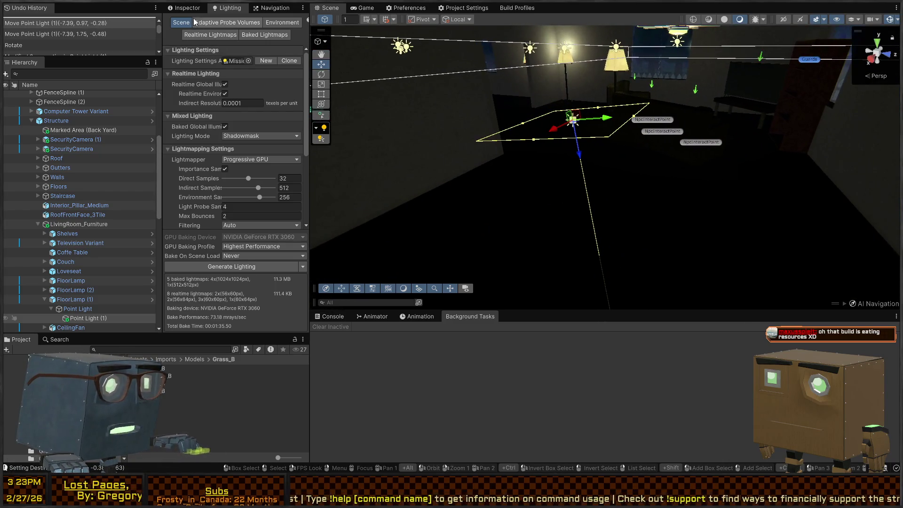
pyautogui.click(187, 8)
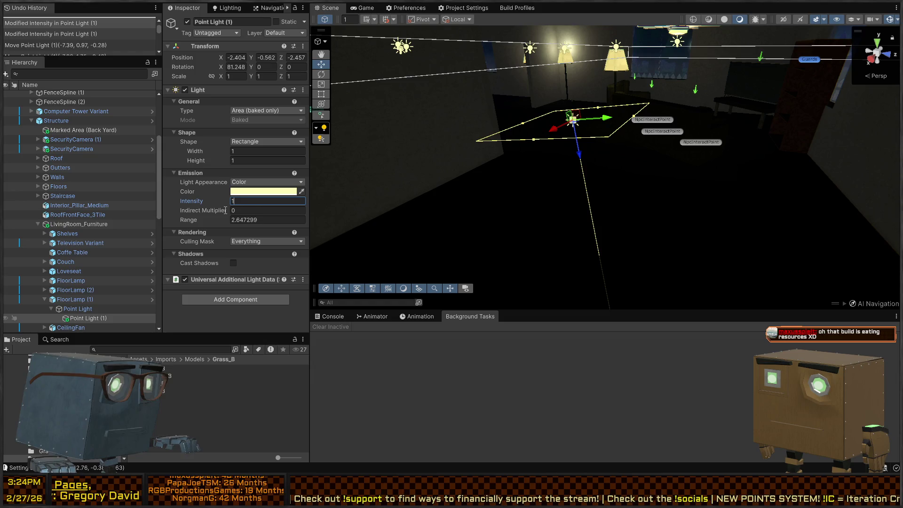
pyautogui.moveTo(643, 165); pyautogui.dragTo(465, 85)
pyautogui.click(227, 8)
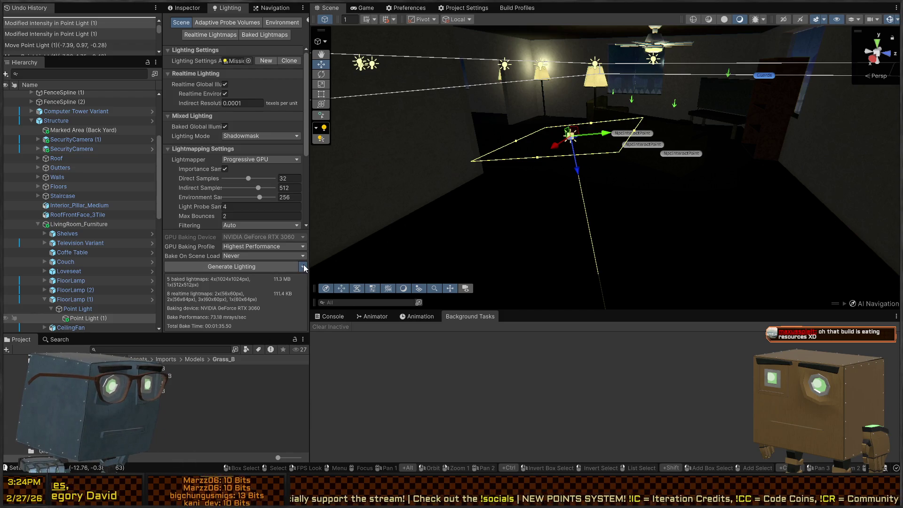
# Step: Regenerate the lighting with the brighter area light, viewing the floor lamps, then select FloorLamp (1)
pyautogui.click(228, 266)
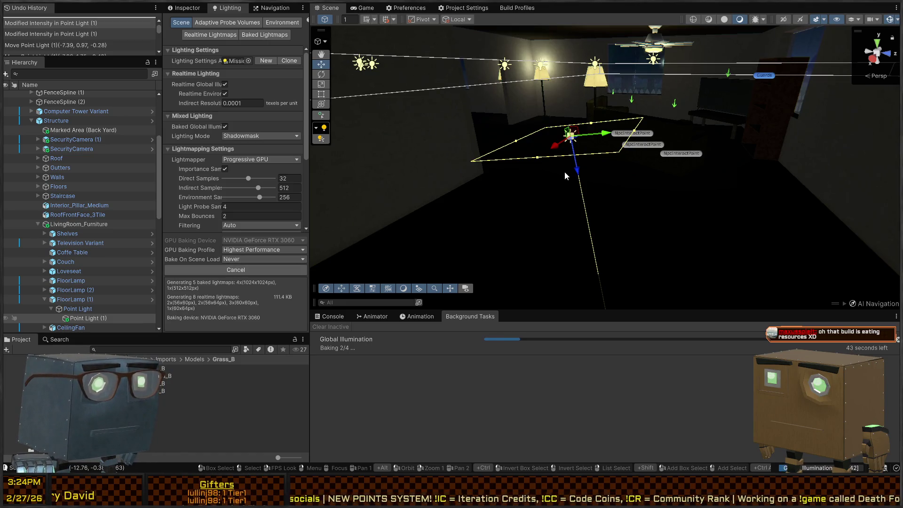
pyautogui.moveTo(515, 185)
pyautogui.mouseDown()
pyautogui.moveTo(631, 196)
pyautogui.moveTo(600, 167)
pyautogui.moveTo(643, 176)
pyautogui.mouseUp()
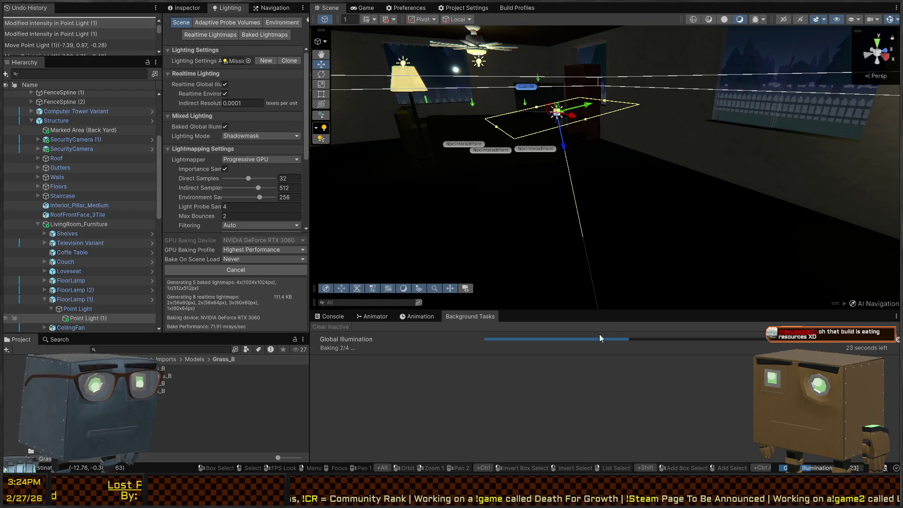
pyautogui.moveTo(560, 164)
pyautogui.mouseDown()
pyautogui.moveTo(616, 161)
pyautogui.moveTo(567, 170)
pyautogui.moveTo(638, 179)
pyautogui.moveTo(585, 187)
pyautogui.moveTo(585, 195)
pyautogui.mouseUp()
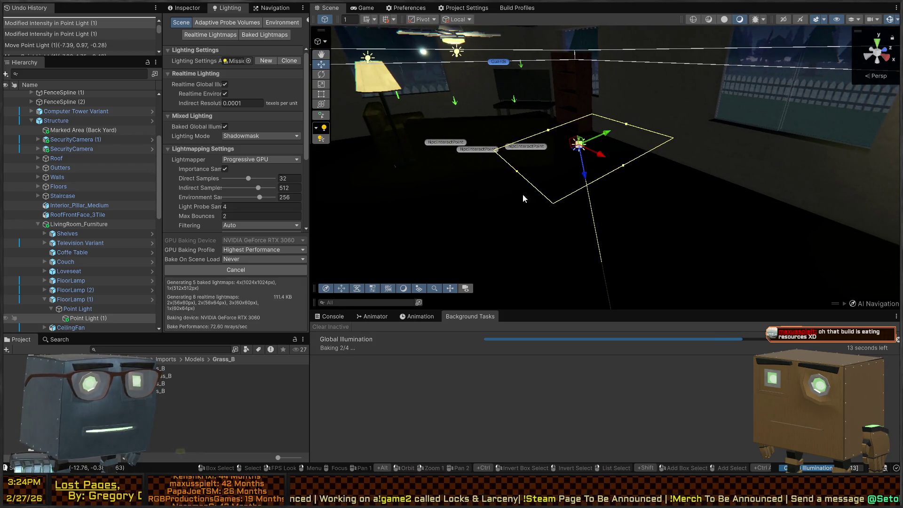
pyautogui.moveTo(675, 149)
pyautogui.mouseDown()
pyautogui.moveTo(590, 148)
pyautogui.moveTo(653, 115)
pyautogui.moveTo(692, 133)
pyautogui.mouseUp()
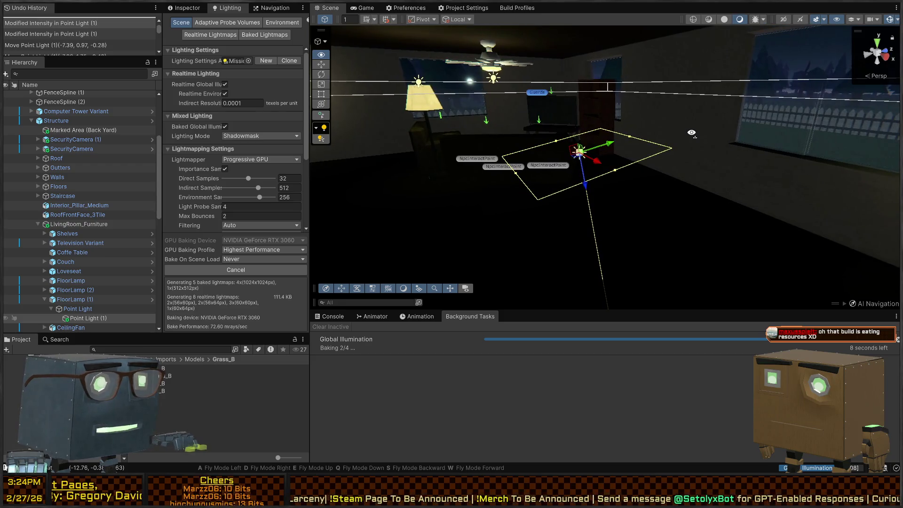
pyautogui.moveTo(464, 133)
pyautogui.mouseDown()
pyautogui.moveTo(529, 135)
pyautogui.moveTo(466, 126)
pyautogui.mouseUp()
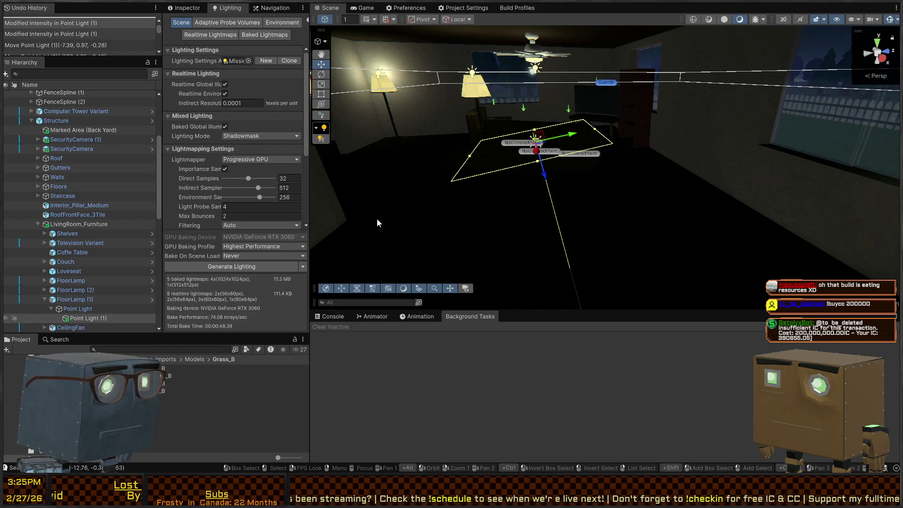
pyautogui.click(101, 300)
# Step: Delete the copied area light and frame the floor lamp's point light in the view
pyautogui.click(96, 318)
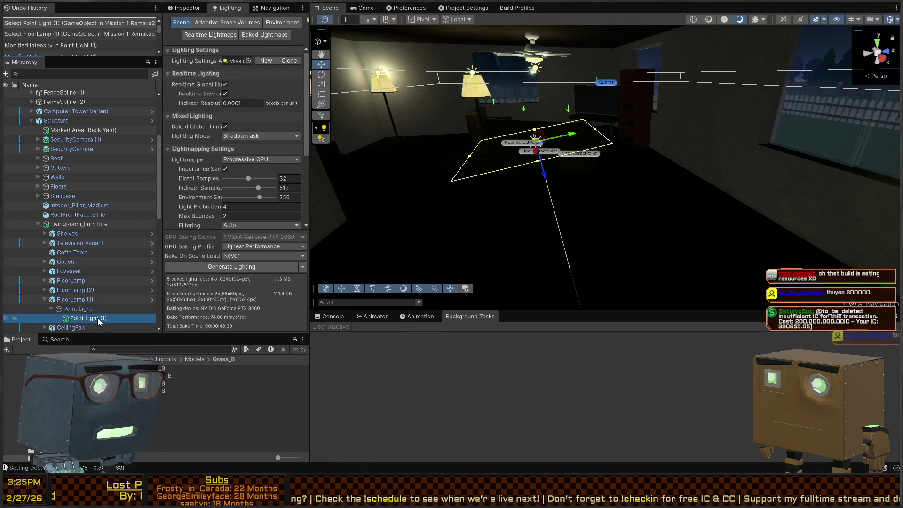
pyautogui.press('Delete')
pyautogui.click(86, 318)
pyautogui.doubleClick(78, 308)
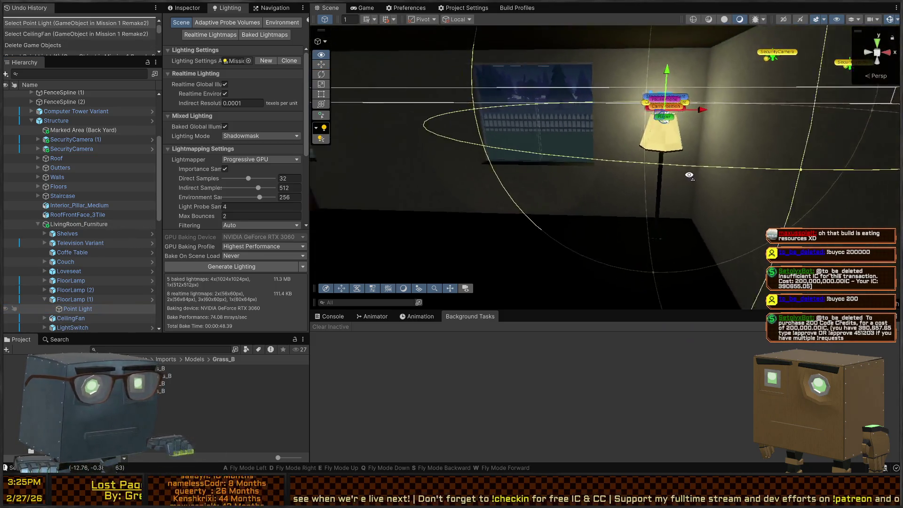
pyautogui.moveTo(684, 202)
pyautogui.mouseDown()
pyautogui.moveTo(620, 199)
pyautogui.moveTo(518, 155)
pyautogui.moveTo(441, 106)
pyautogui.mouseUp()
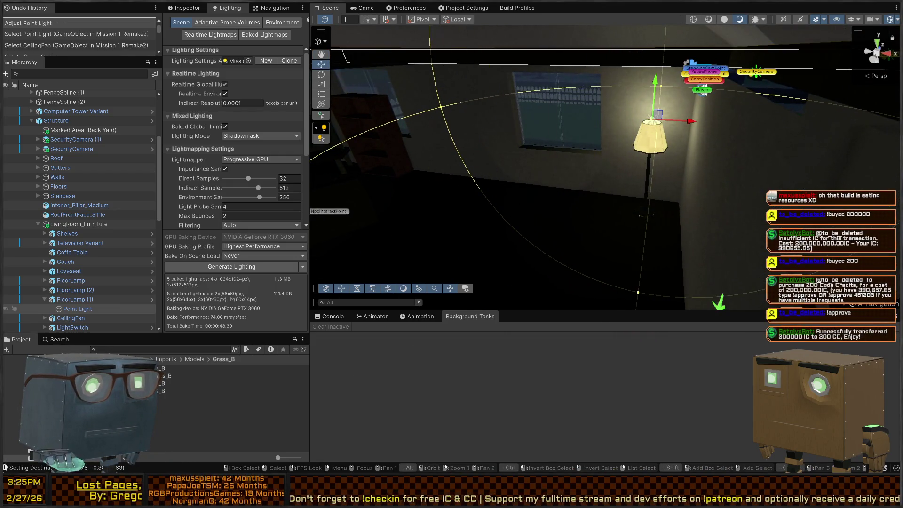
pyautogui.moveTo(547, 192)
pyautogui.mouseDown()
pyautogui.moveTo(506, 131)
pyautogui.moveTo(433, 136)
pyautogui.moveTo(299, 209)
pyautogui.moveTo(223, 172)
pyautogui.moveTo(153, 218)
pyautogui.moveTo(255, 264)
pyautogui.moveTo(201, 229)
pyautogui.moveTo(395, 255)
pyautogui.moveTo(367, 216)
pyautogui.moveTo(644, 197)
pyautogui.moveTo(675, 177)
pyautogui.moveTo(655, 122)
pyautogui.moveTo(663, 121)
pyautogui.mouseUp()
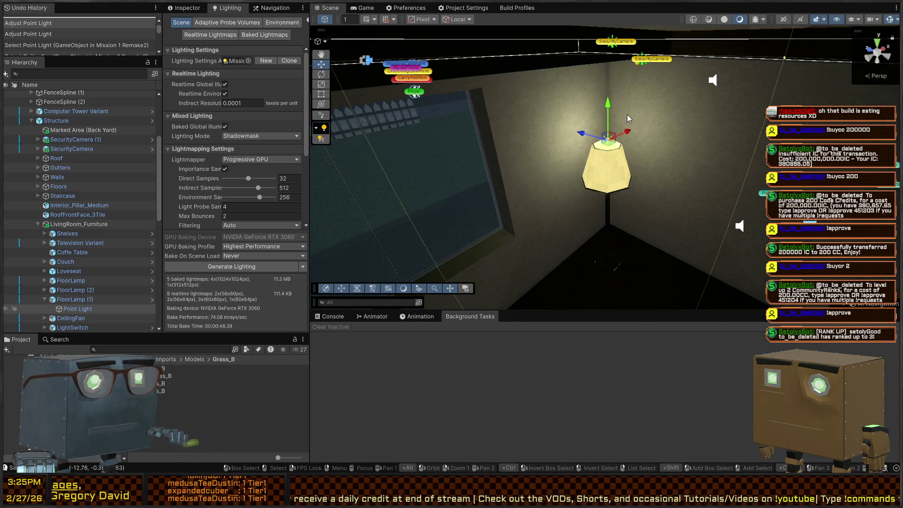
pyautogui.moveTo(639, 95)
pyautogui.mouseDown()
pyautogui.moveTo(585, 113)
pyautogui.moveTo(602, 110)
pyautogui.mouseUp()
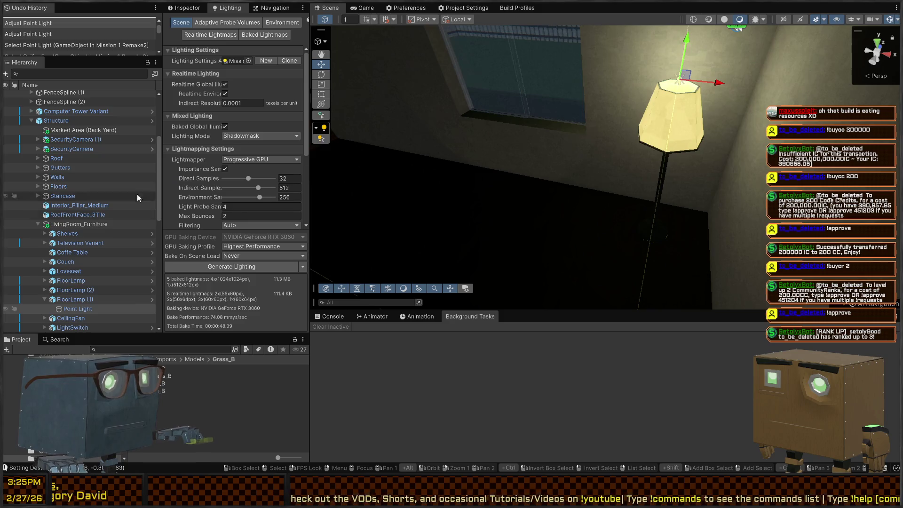
# Step: Give the lamp light intensity 1.29, Y 1.572, indirect multiplier 0 and range 12.42
pyautogui.click(185, 9)
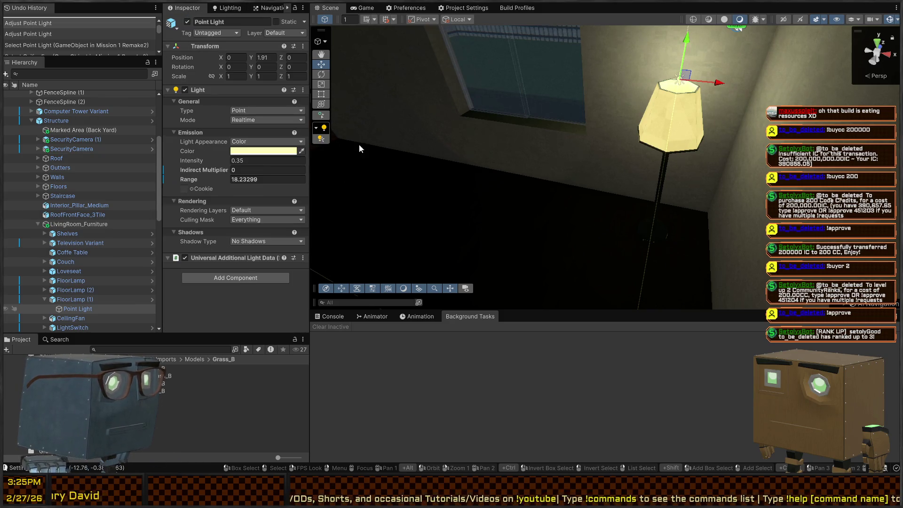
pyautogui.moveTo(209, 164)
pyautogui.mouseDown()
pyautogui.moveTo(235, 163)
pyautogui.moveTo(230, 168)
pyautogui.mouseUp()
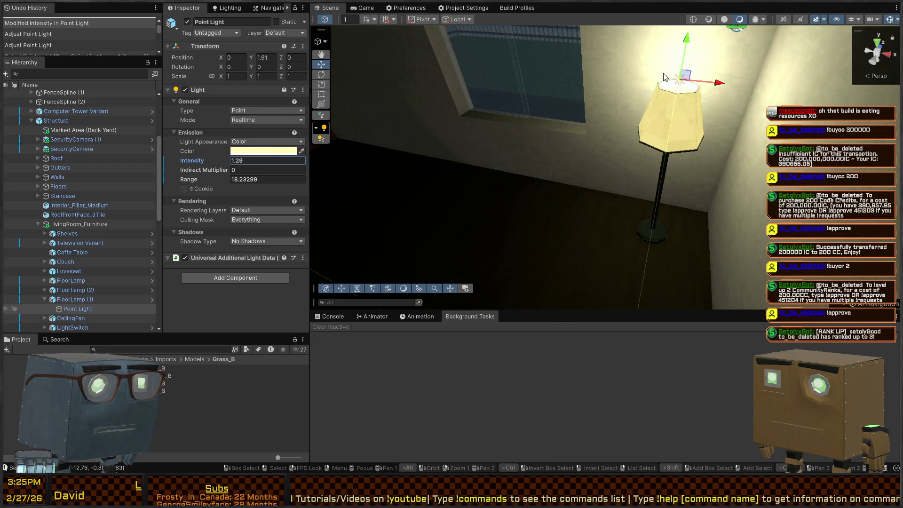
pyautogui.moveTo(685, 65)
pyautogui.mouseDown()
pyautogui.moveTo(684, 87)
pyautogui.moveTo(612, 95)
pyautogui.moveTo(669, 57)
pyautogui.moveTo(635, 69)
pyautogui.mouseUp()
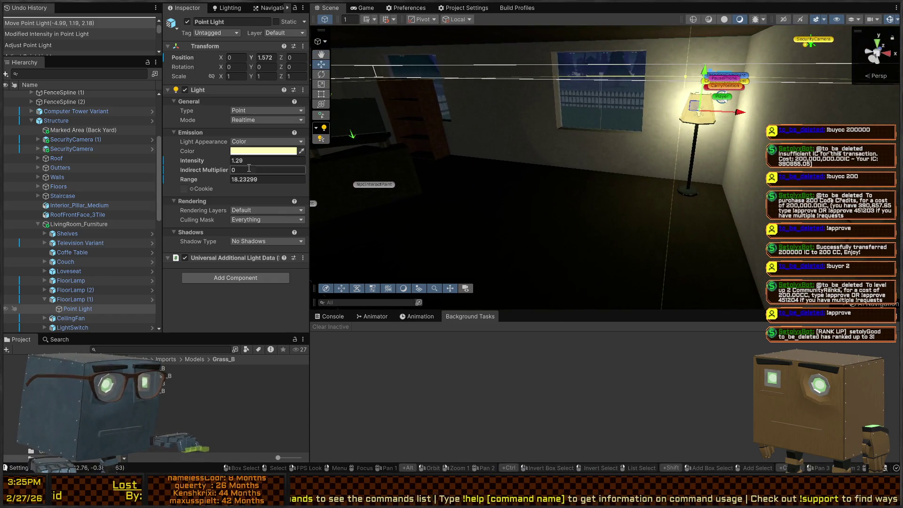
pyautogui.moveTo(199, 174); pyautogui.dragTo(241, 182)
pyautogui.moveTo(577, 166)
pyautogui.mouseDown()
pyautogui.moveTo(226, 151)
pyautogui.moveTo(886, 141)
pyautogui.mouseUp()
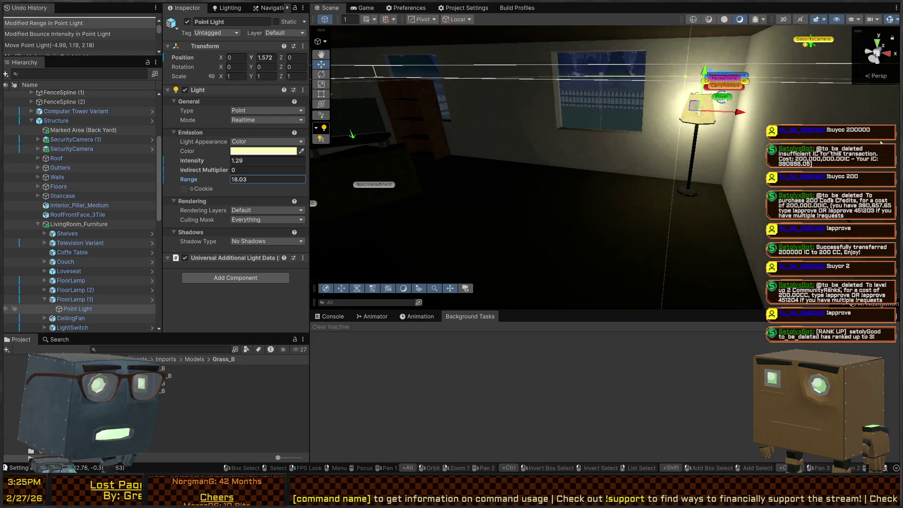
pyautogui.moveTo(188, 179); pyautogui.dragTo(196, 179)
pyautogui.moveTo(541, 150)
pyautogui.mouseDown()
pyautogui.moveTo(523, 119)
pyautogui.moveTo(461, 118)
pyautogui.mouseUp()
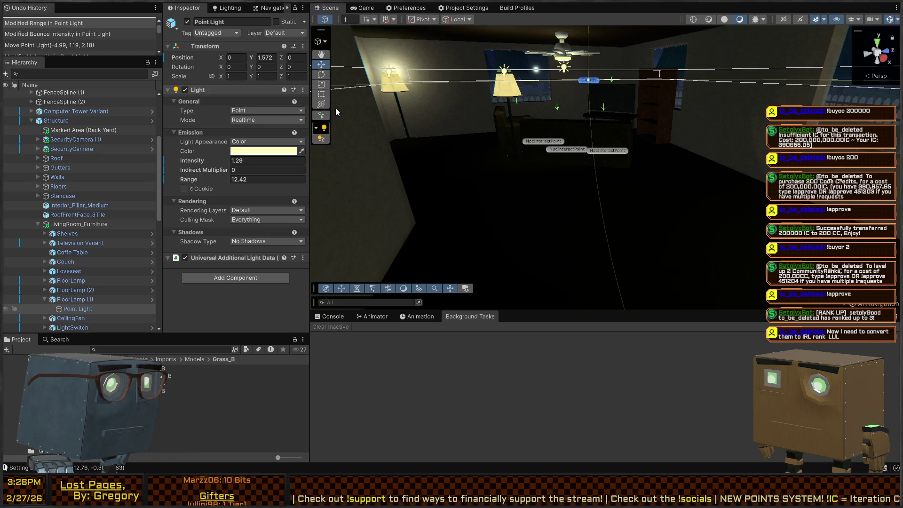
pyautogui.moveTo(599, 114); pyautogui.dragTo(464, 98)
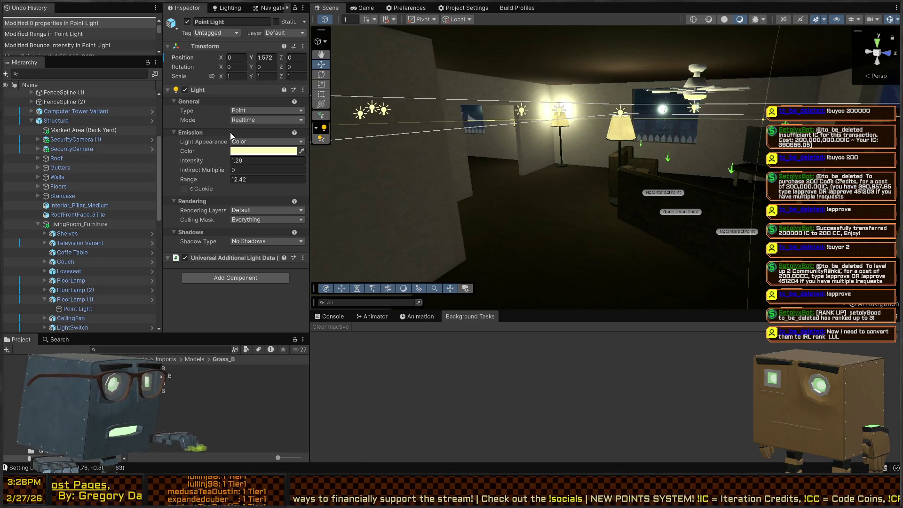
# Step: Raise the fan's point light, paste the lamp's intensity 1.29 and range 12.42, and switch to Game view
pyautogui.moveTo(563, 163); pyautogui.dragTo(587, 137)
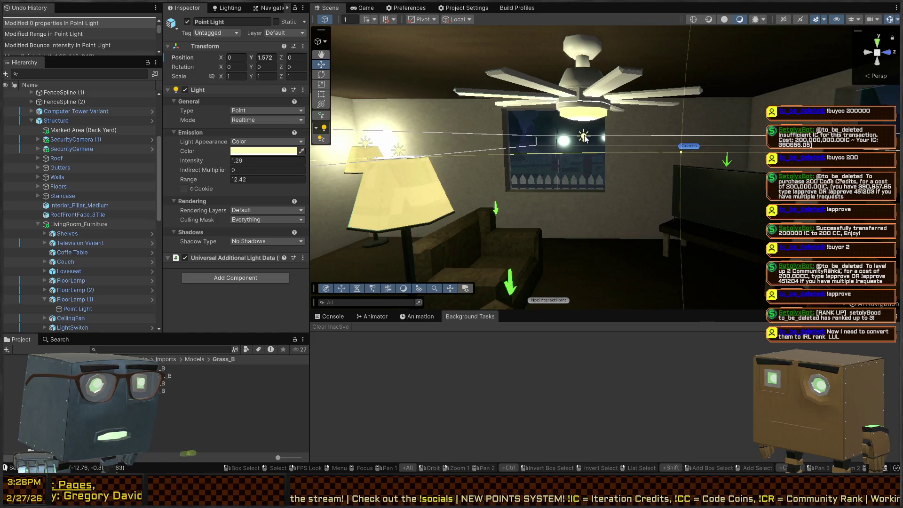
pyautogui.click(584, 137)
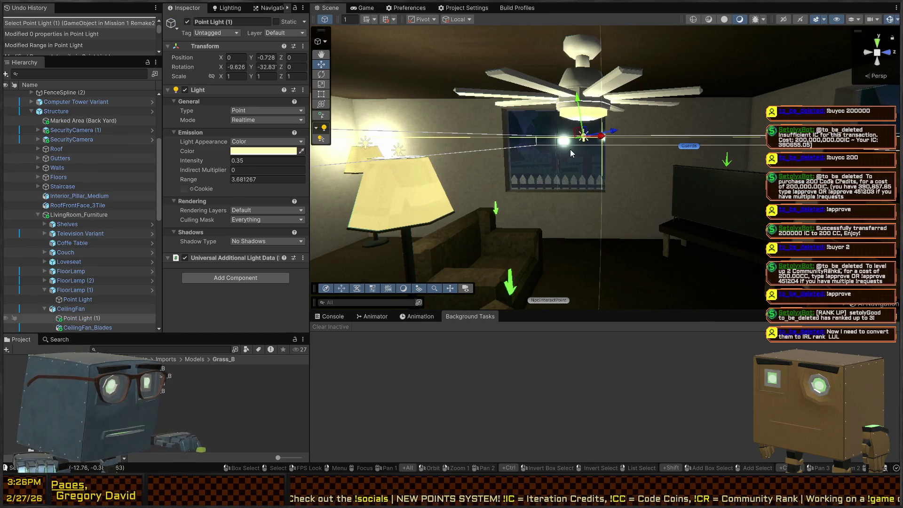
pyautogui.moveTo(587, 113)
pyautogui.mouseDown()
pyautogui.moveTo(588, 80)
pyautogui.moveTo(186, 130)
pyautogui.mouseUp()
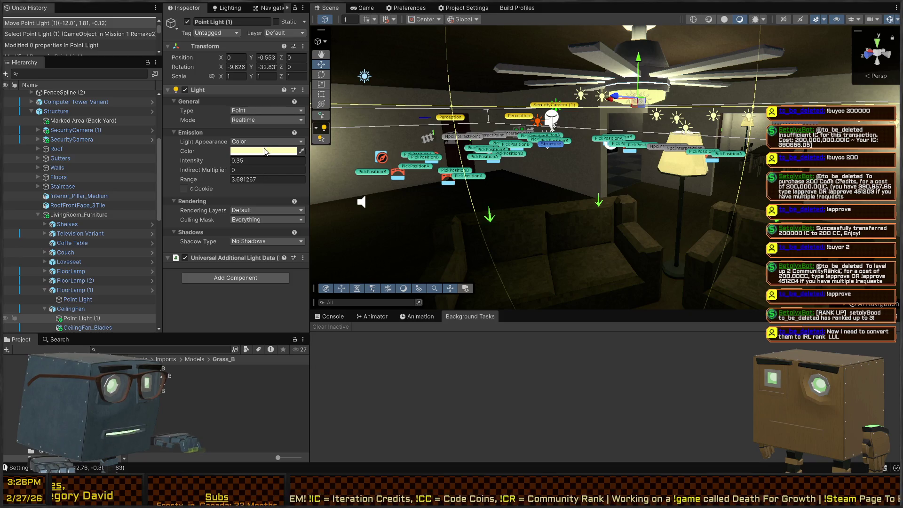
pyautogui.hotkey('ctrl', 'v')
pyautogui.moveTo(423, 141)
pyautogui.mouseDown()
pyautogui.moveTo(761, 155)
pyautogui.moveTo(604, 172)
pyautogui.mouseUp()
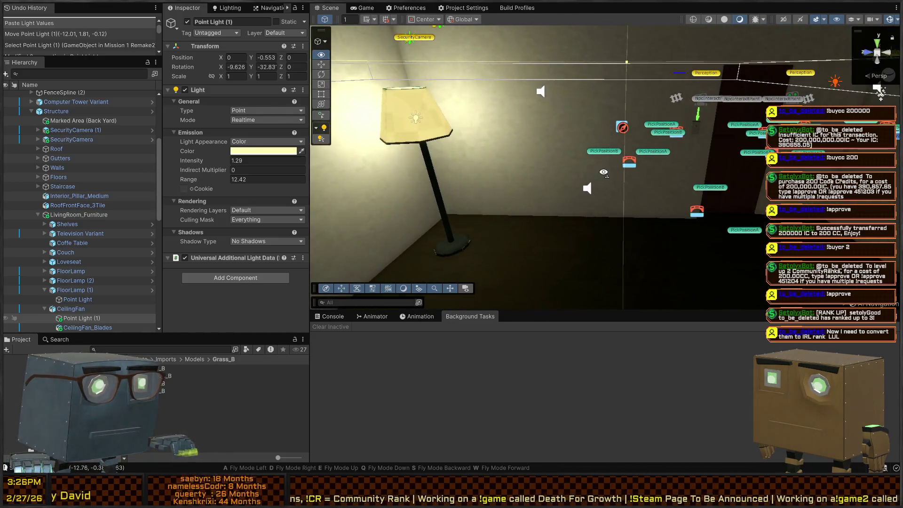
pyautogui.click(365, 9)
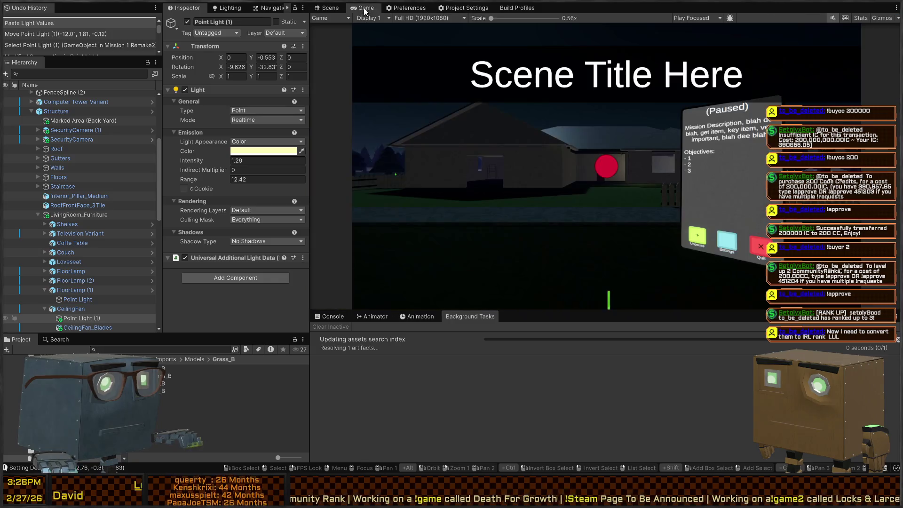
pyautogui.hotkey('shift', 'space')
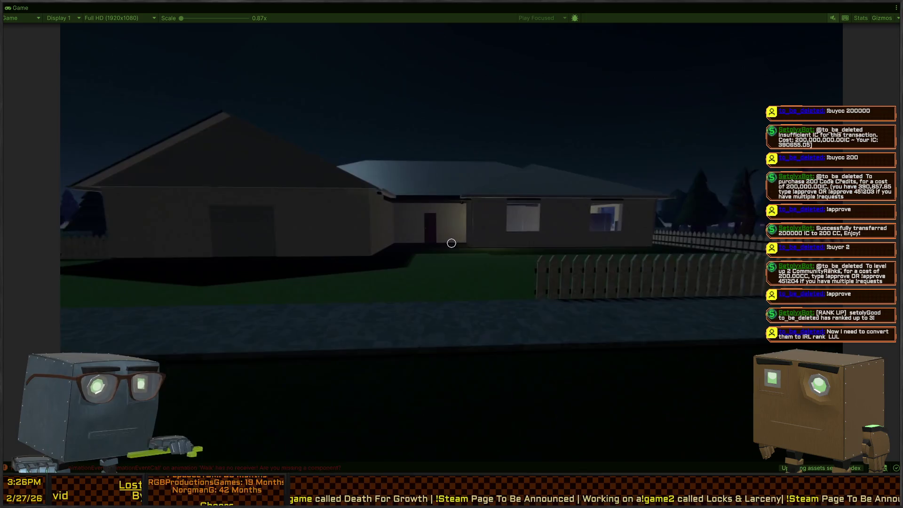
pyautogui.press('w')
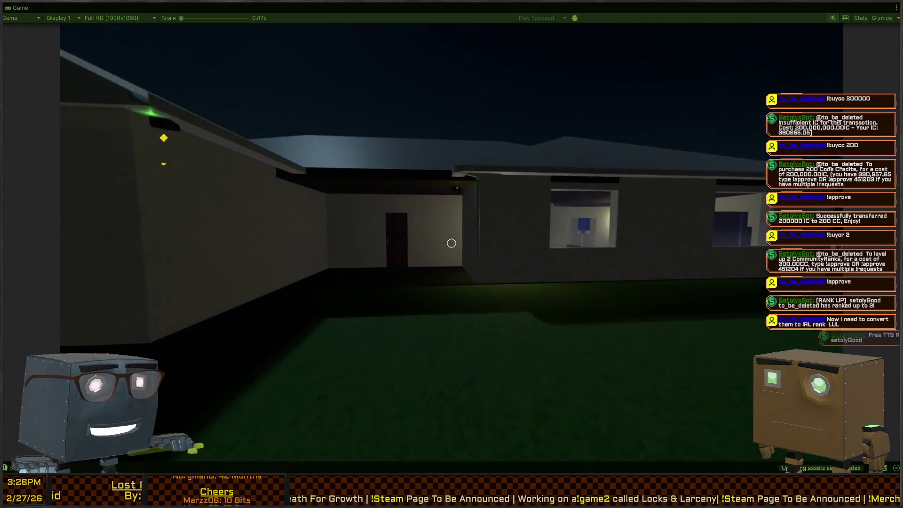
pyautogui.press('w')
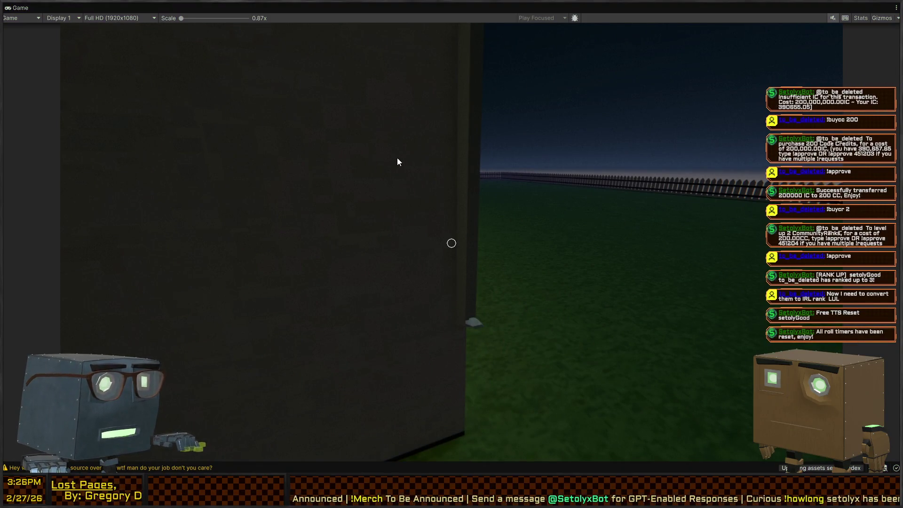
pyautogui.hotkey('ctrl', 'p')
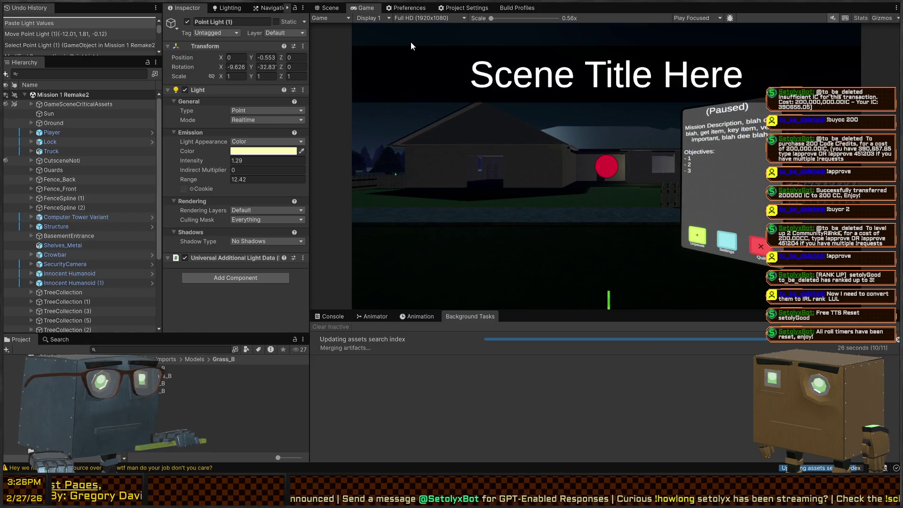
pyautogui.click(325, 9)
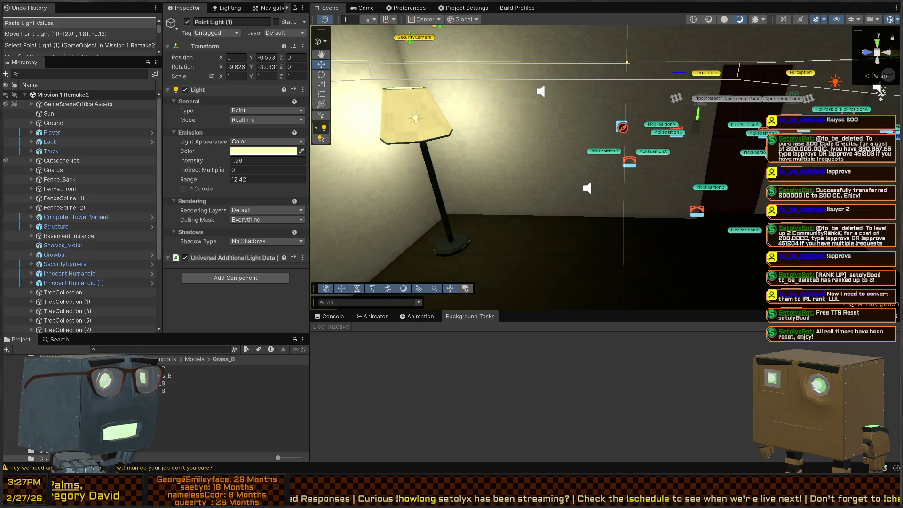
# Step: Select the floor lamp, then fly through the doorway into the kitchen
pyautogui.moveTo(880, 92); pyautogui.dragTo(563, 137)
pyautogui.click(551, 142)
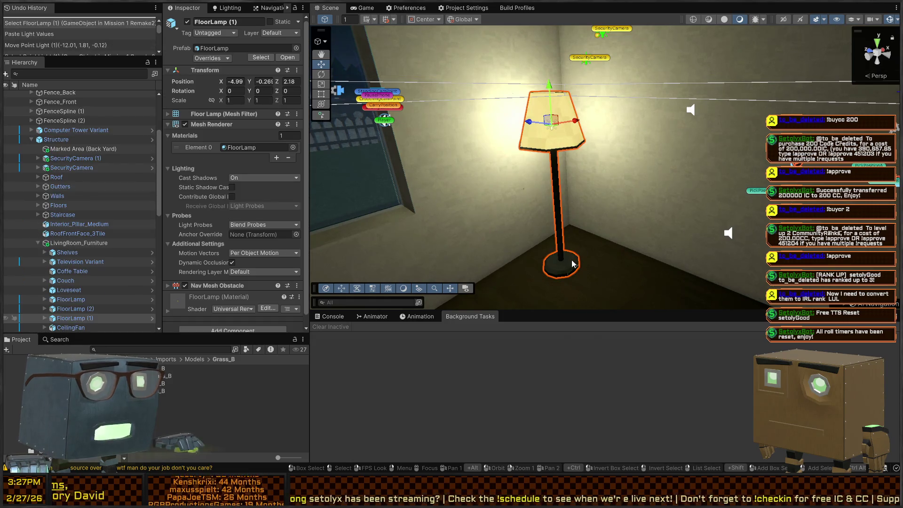
pyautogui.moveTo(588, 227)
pyautogui.mouseDown()
pyautogui.moveTo(659, 174)
pyautogui.moveTo(762, 173)
pyautogui.mouseUp()
pyautogui.press('w')
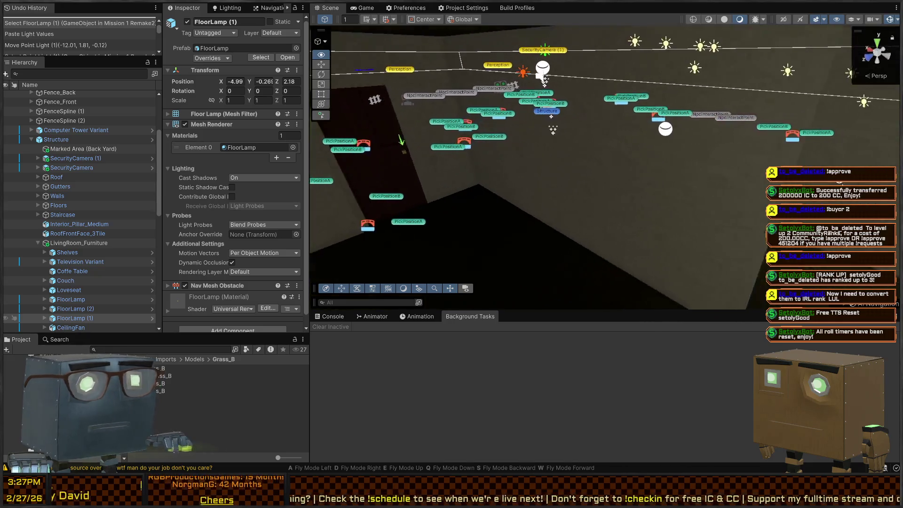
pyautogui.press('w')
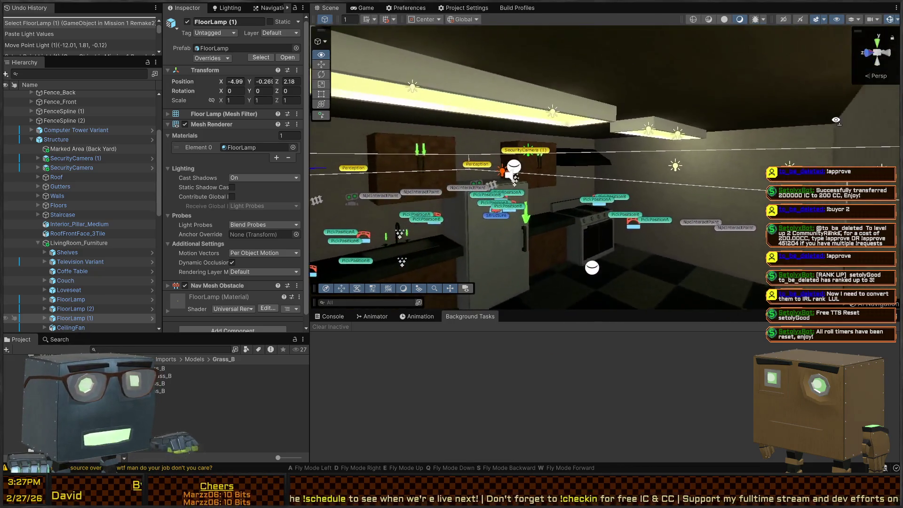
pyautogui.press('d')
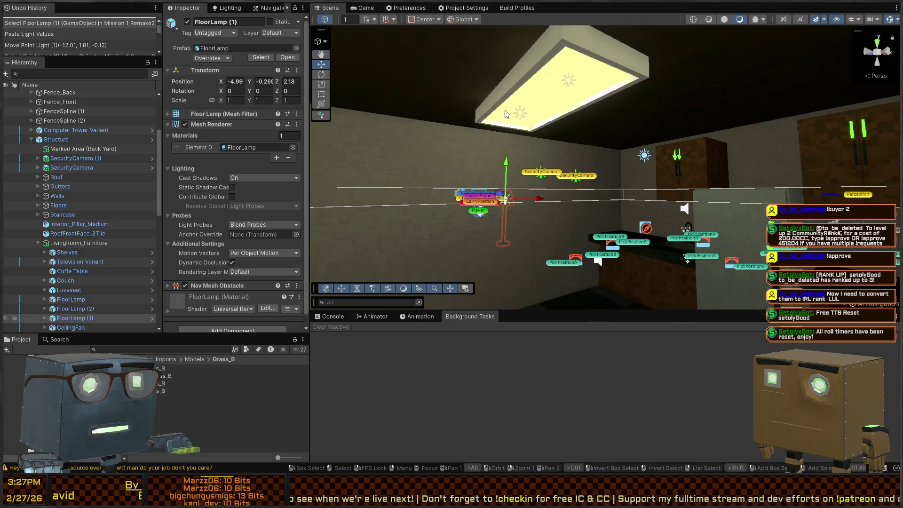
# Step: Open the FluorescentLight_Ceiling prefab and select both its point lights
pyautogui.click(519, 122)
pyautogui.click(519, 119)
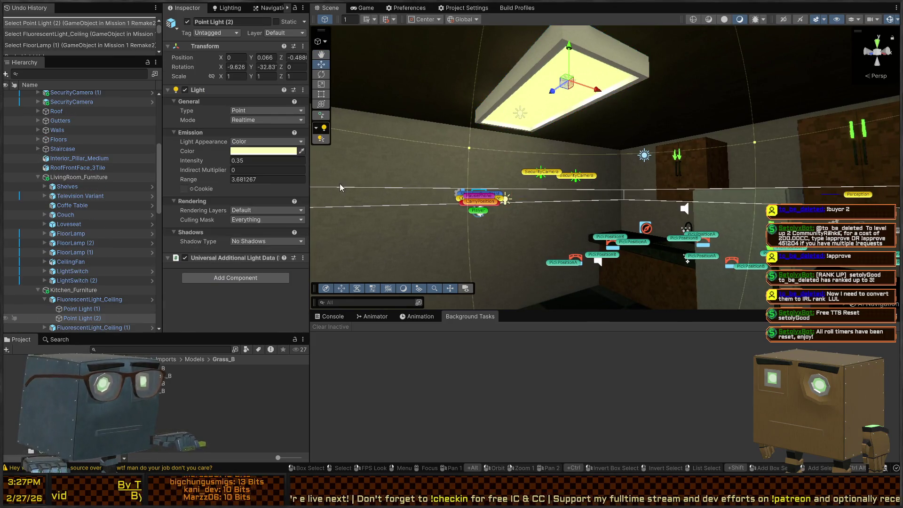
pyautogui.click(526, 82)
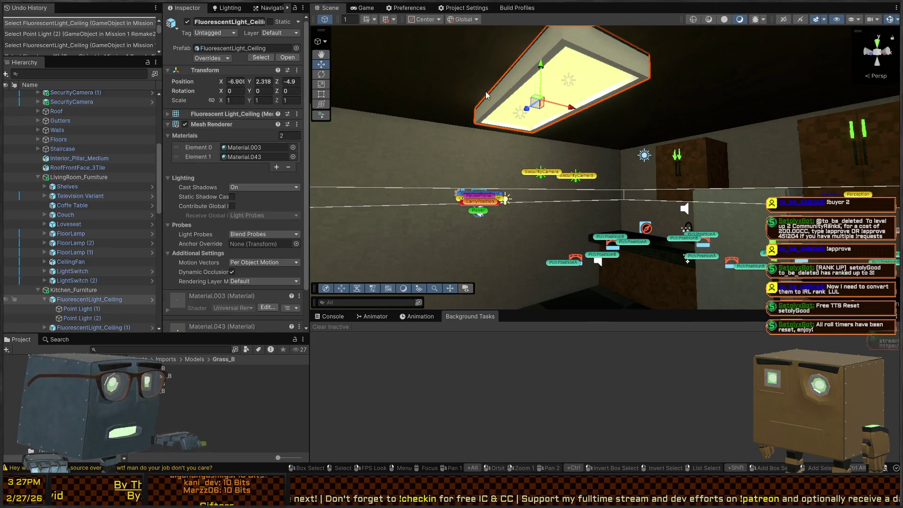
pyautogui.click(152, 301)
pyautogui.click(63, 126)
pyautogui.keyDown('shift'); pyautogui.click(63, 120); pyautogui.keyUp('shift')
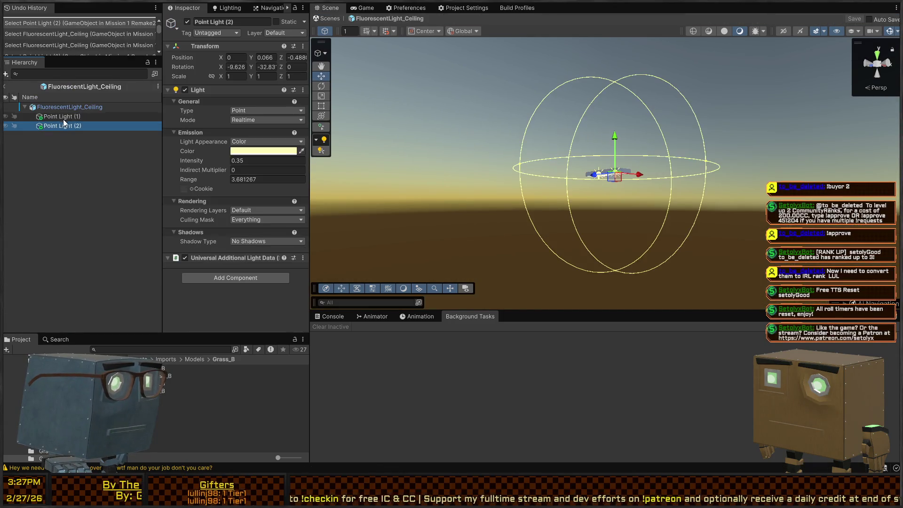
# Step: Paste the lamp light values onto both point lights, add Low-resolution Soft Shadows, save, and exit the prefab
pyautogui.click(244, 112)
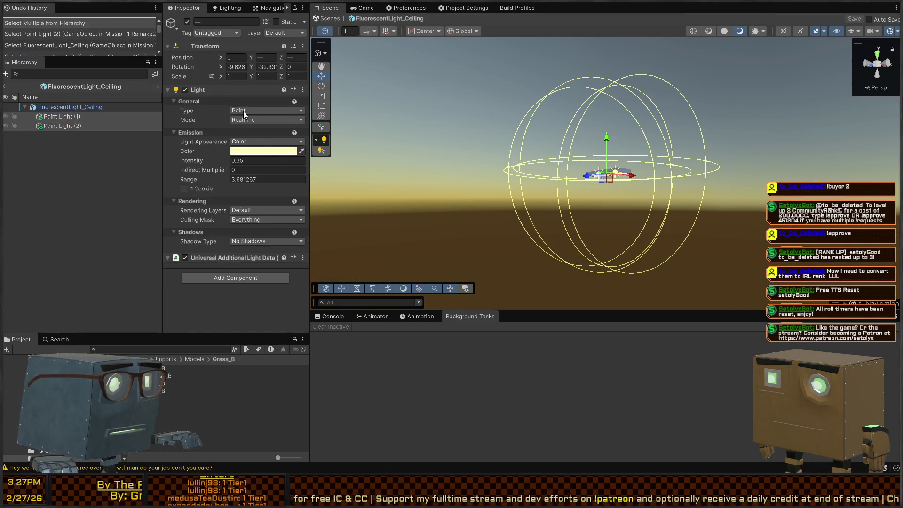
pyautogui.click(289, 152)
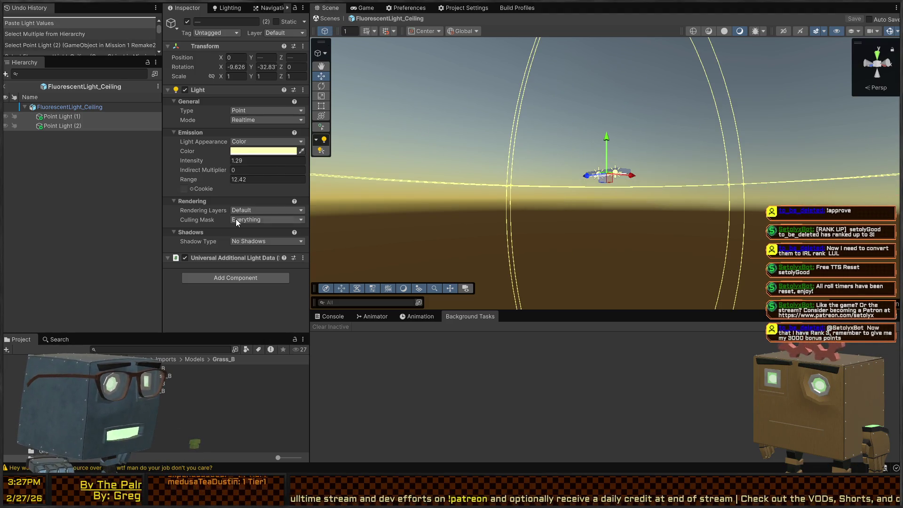
pyautogui.click(261, 242)
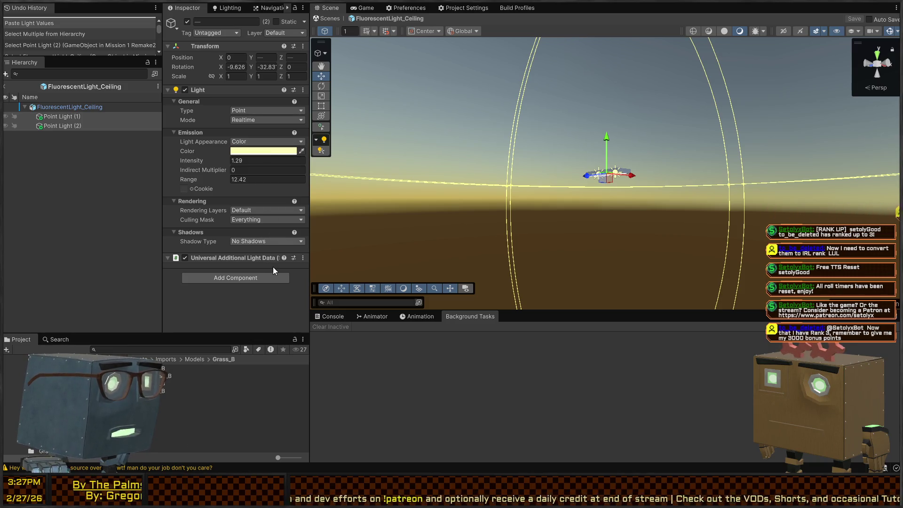
pyautogui.click(262, 272)
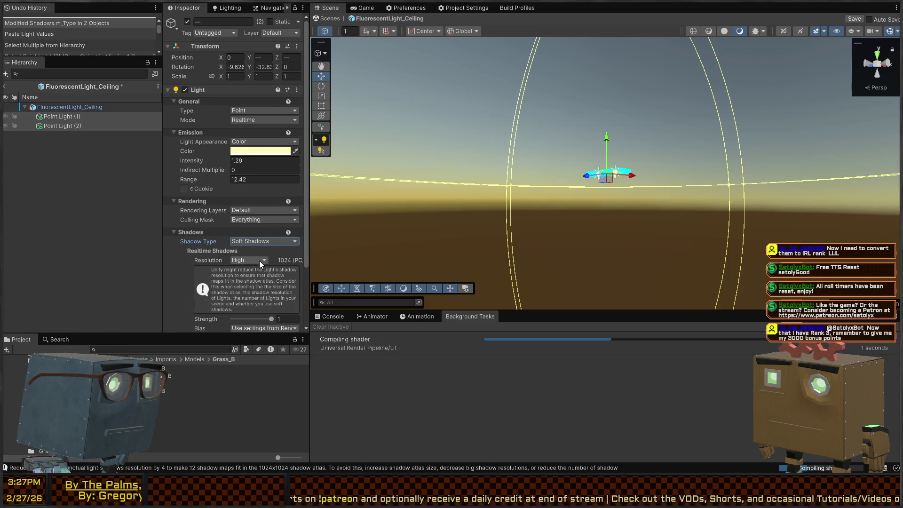
pyautogui.click(249, 260)
pyautogui.click(245, 243)
pyautogui.scroll(-3, 202, 269)
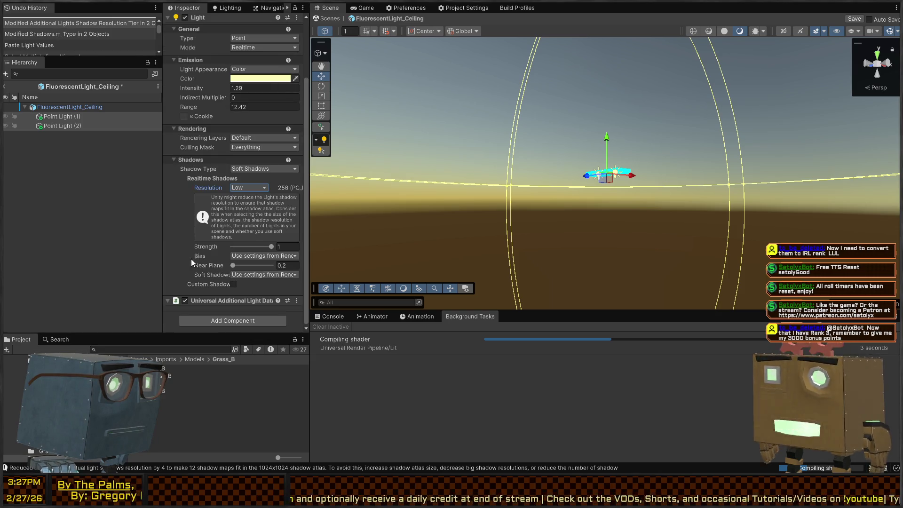
pyautogui.hotkey('ctrl', 's')
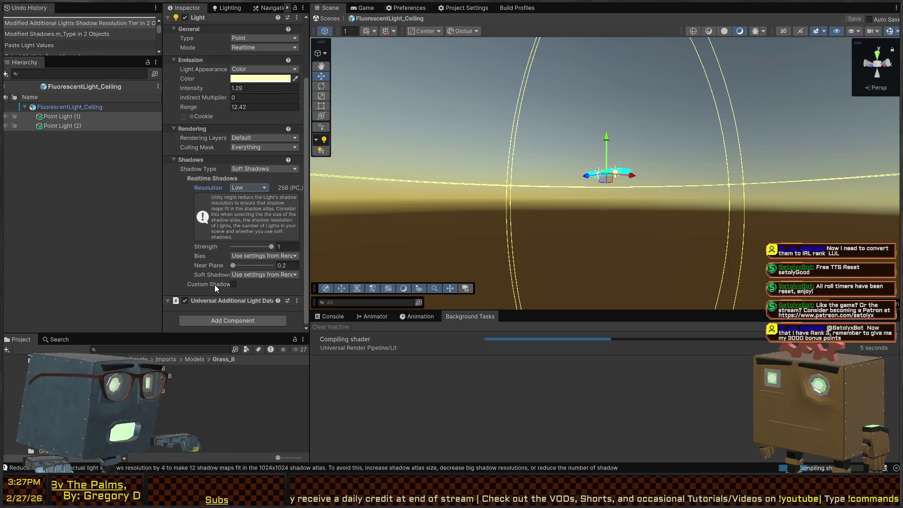
pyautogui.click(326, 19)
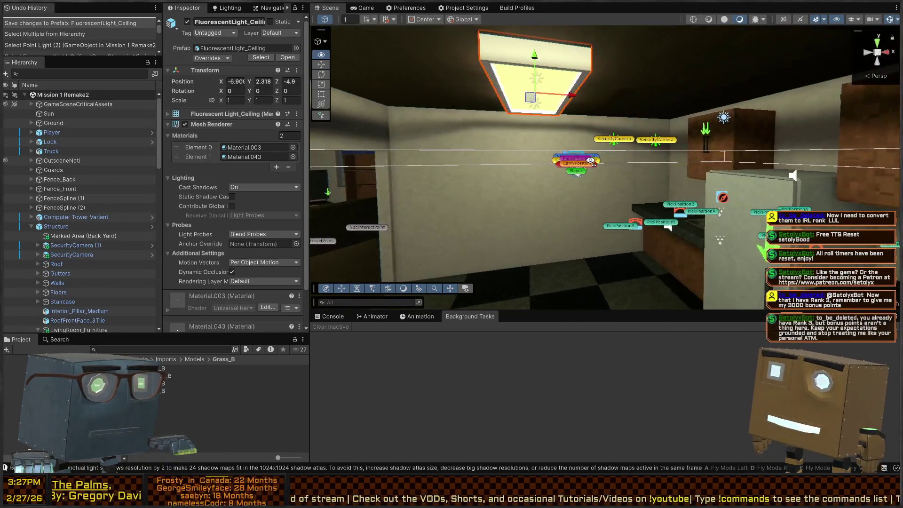
# Step: Extract the ceiling light model's embedded materials from its import settings
pyautogui.press('s')
pyautogui.moveTo(607, 89); pyautogui.dragTo(599, 103)
pyautogui.hotkey('ctrl', 'z')
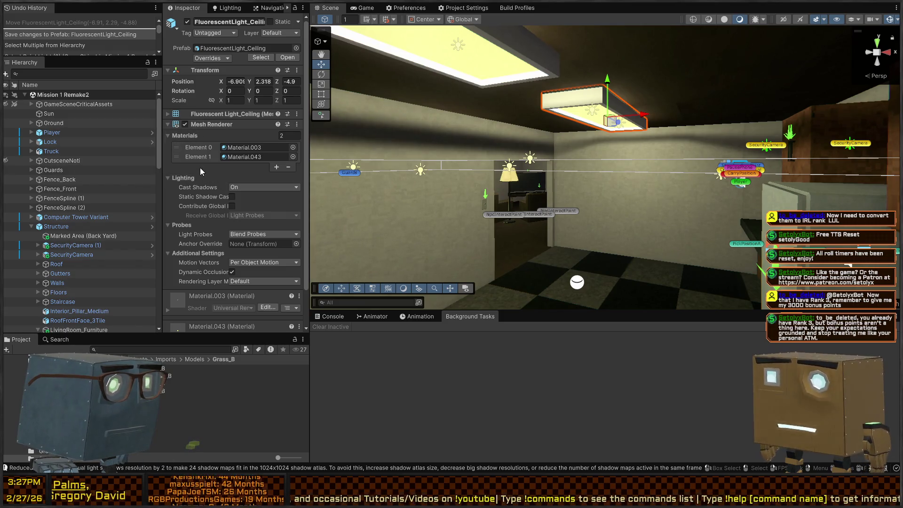
pyautogui.click(256, 147)
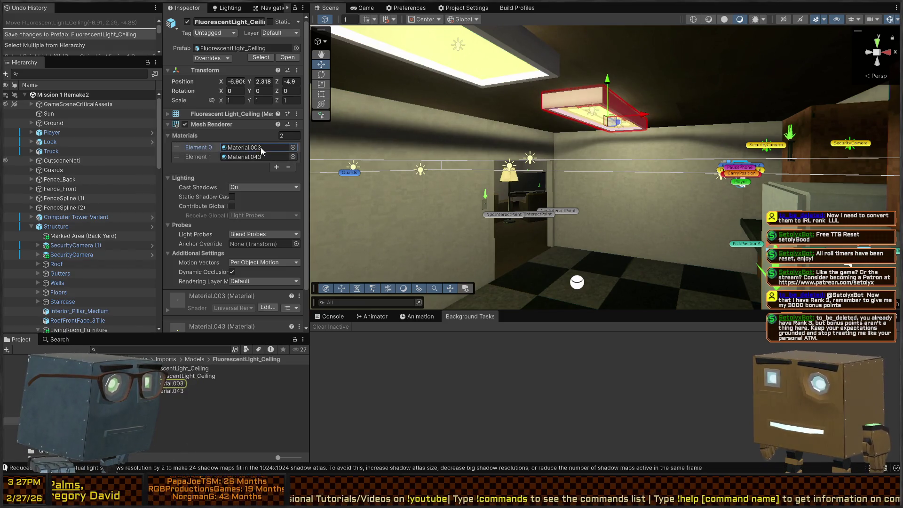
pyautogui.click(171, 384)
pyautogui.click(181, 368)
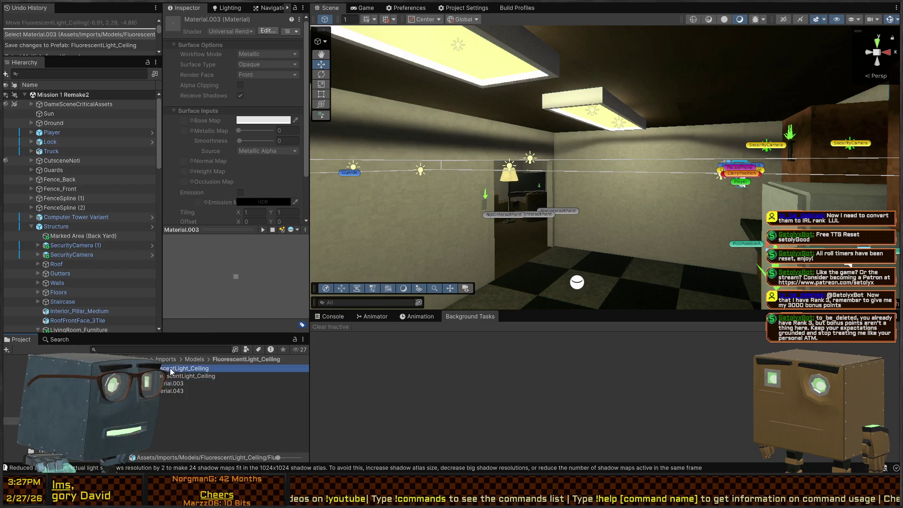
pyautogui.click(267, 92)
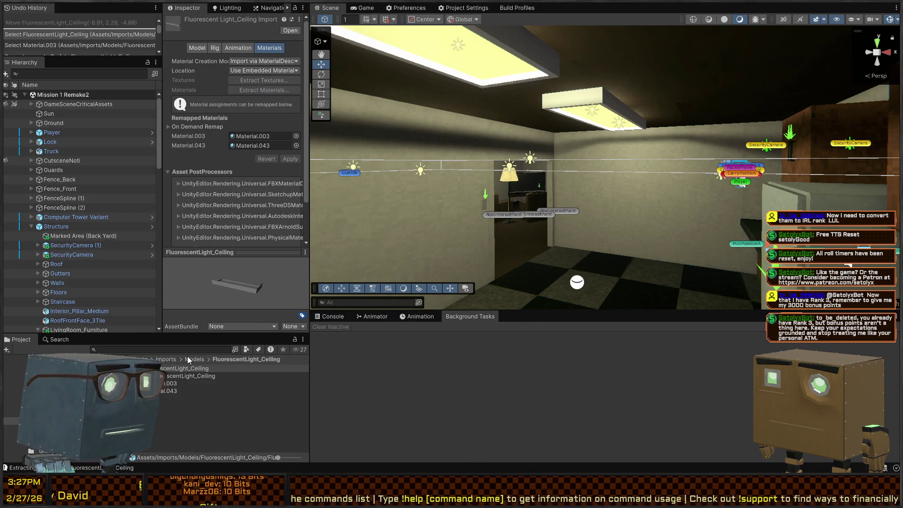
# Step: Toggle Receive Shadows on Material.003 and Material.043, turning off Material.043's emission
pyautogui.click(163, 383)
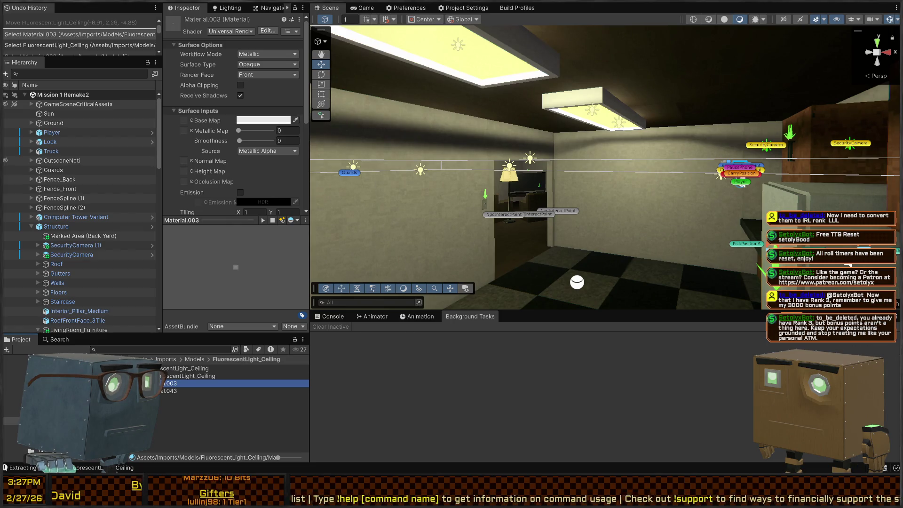
pyautogui.click(162, 390)
pyautogui.click(166, 383)
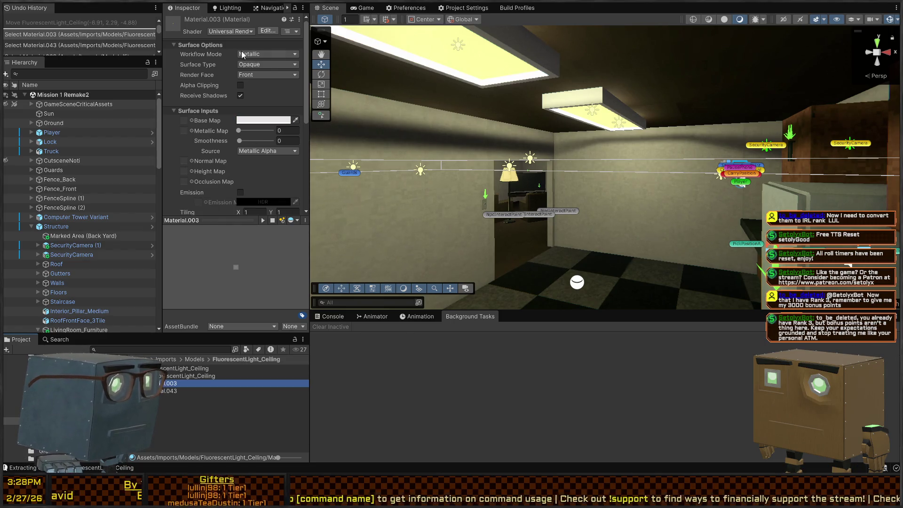
pyautogui.click(242, 96)
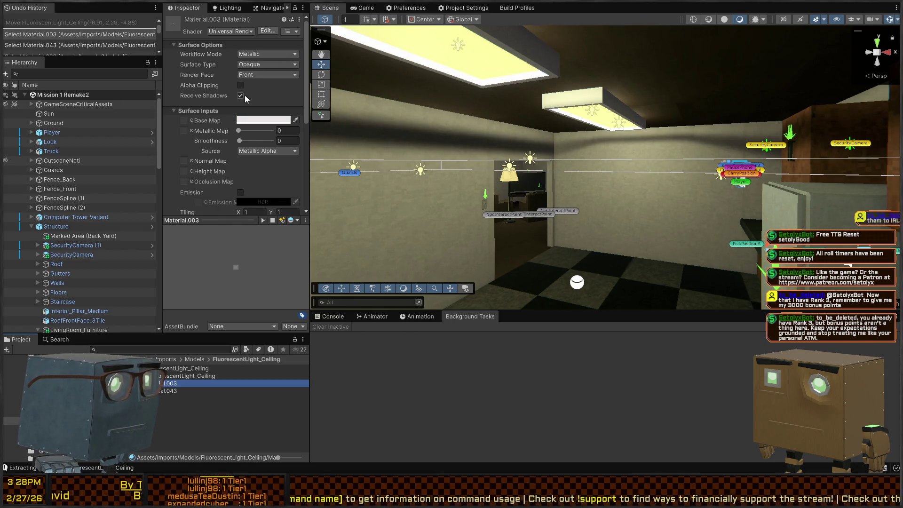
pyautogui.click(168, 390)
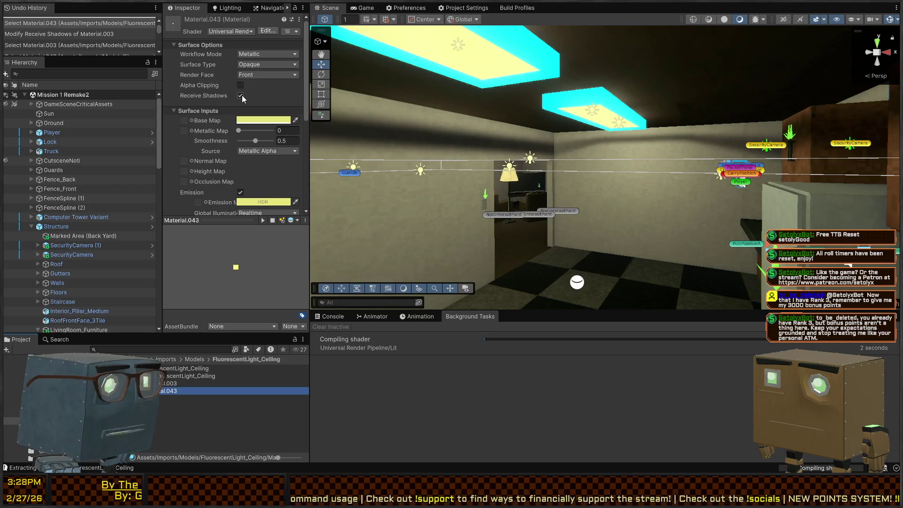
pyautogui.click(241, 96)
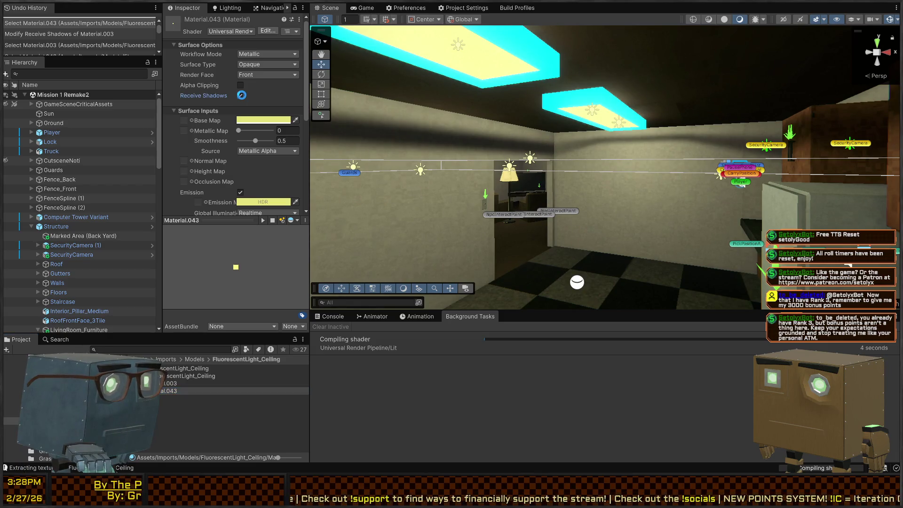
pyautogui.click(240, 192)
pyautogui.click(168, 383)
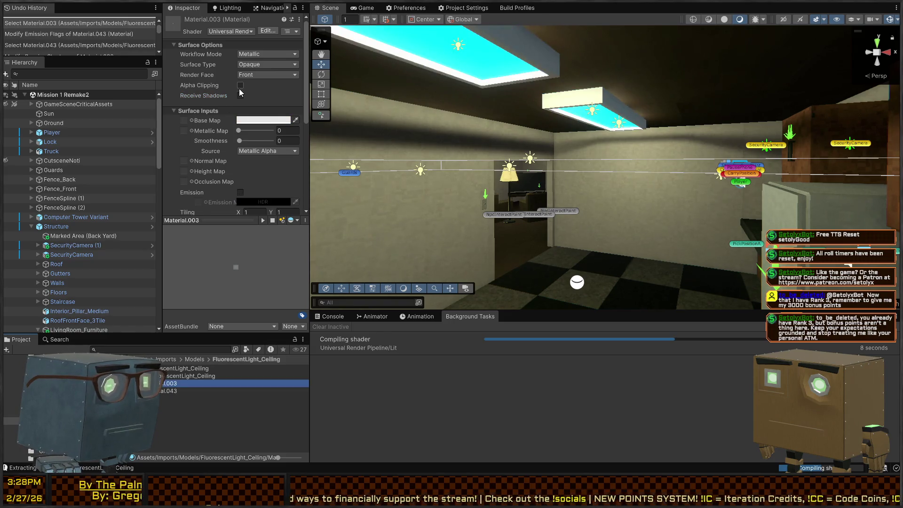
pyautogui.click(240, 96)
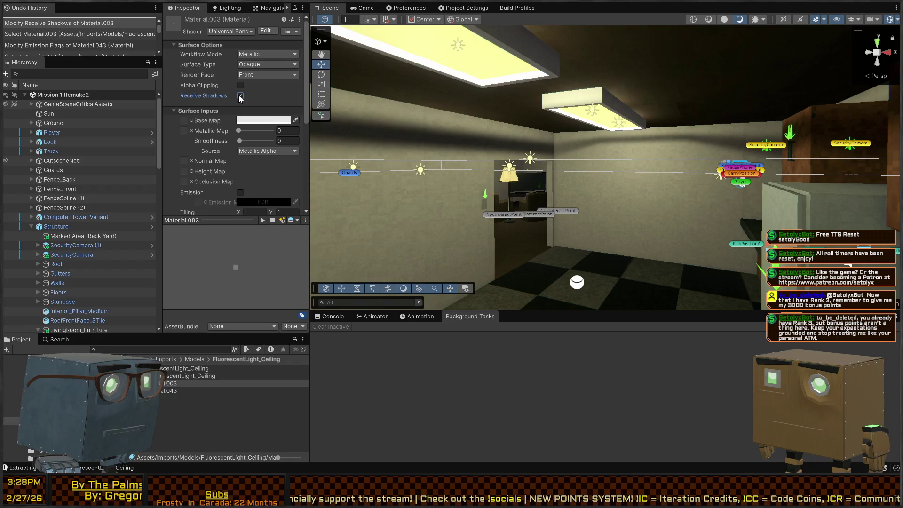
pyautogui.scroll(-6, 216, 161)
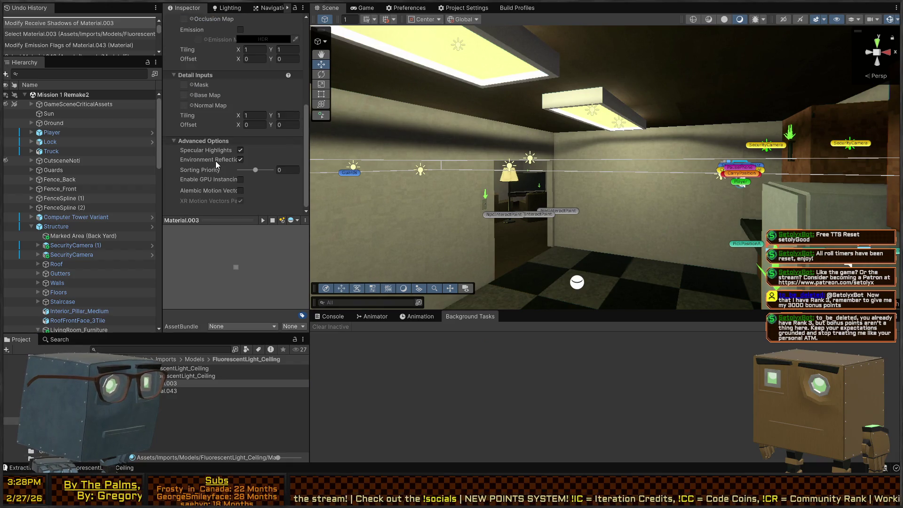
# Step: Select the kitchen ceiling fixture and open the FluorescentLight_Ceiling prefab for editing
pyautogui.click(587, 106)
pyautogui.click(139, 325)
pyautogui.click(152, 318)
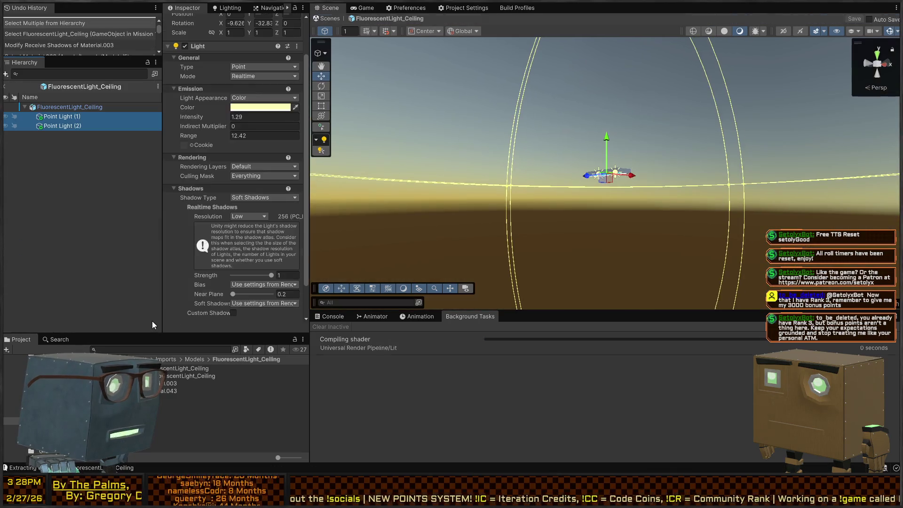
# Step: Set the fixture root's Mesh Renderer Cast Shadows to Off, then save and return to Mission 1 Remake2
pyautogui.click(73, 107)
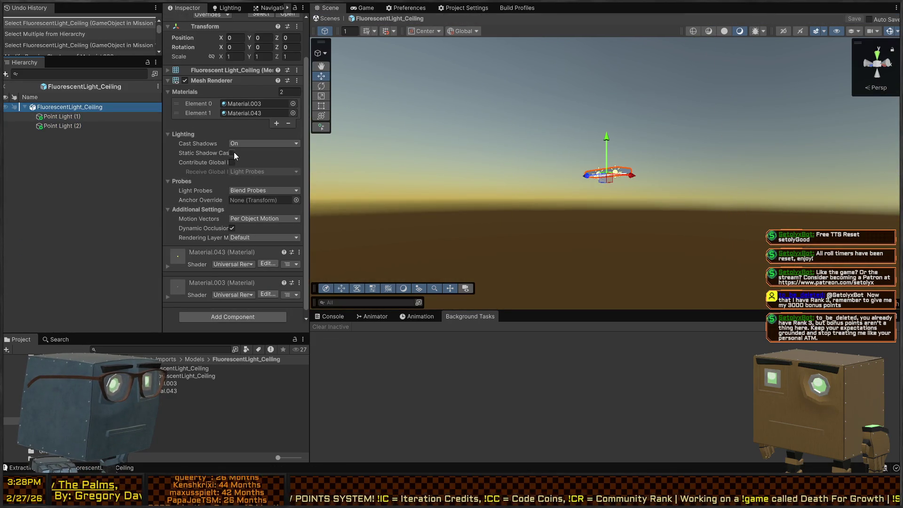
pyautogui.click(264, 153)
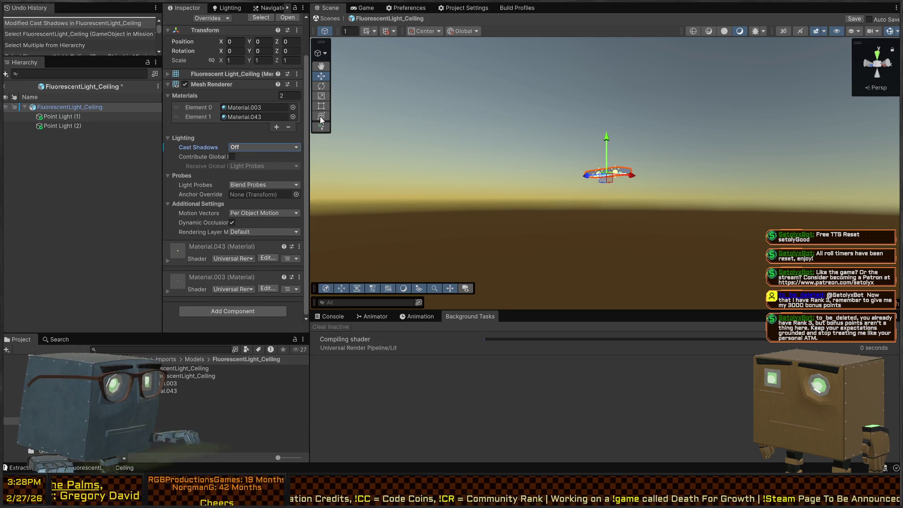
pyautogui.click(329, 18)
pyautogui.moveTo(680, 144)
pyautogui.mouseDown()
pyautogui.moveTo(888, 174)
pyautogui.moveTo(559, 183)
pyautogui.moveTo(536, 197)
pyautogui.moveTo(578, 182)
pyautogui.mouseUp()
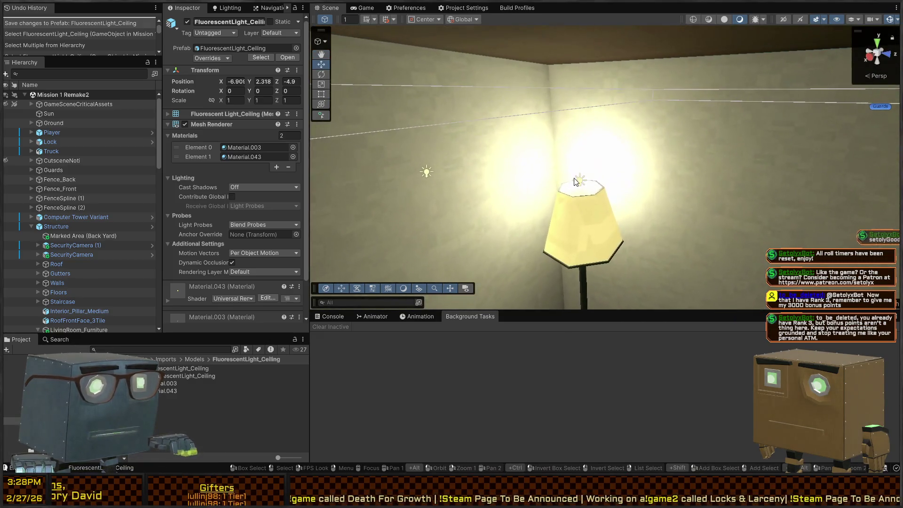
# Step: Select FloorLamp (2)'s Point Light and give it Soft Shadows at Low resolution
pyautogui.click(582, 181)
pyautogui.scroll(-1, 235, 188)
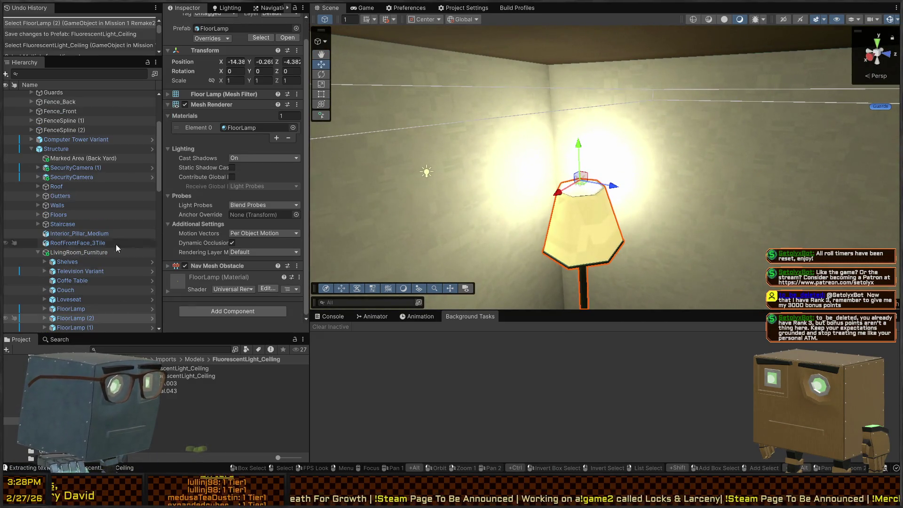
pyautogui.click(45, 318)
pyautogui.scroll(-3, 62, 283)
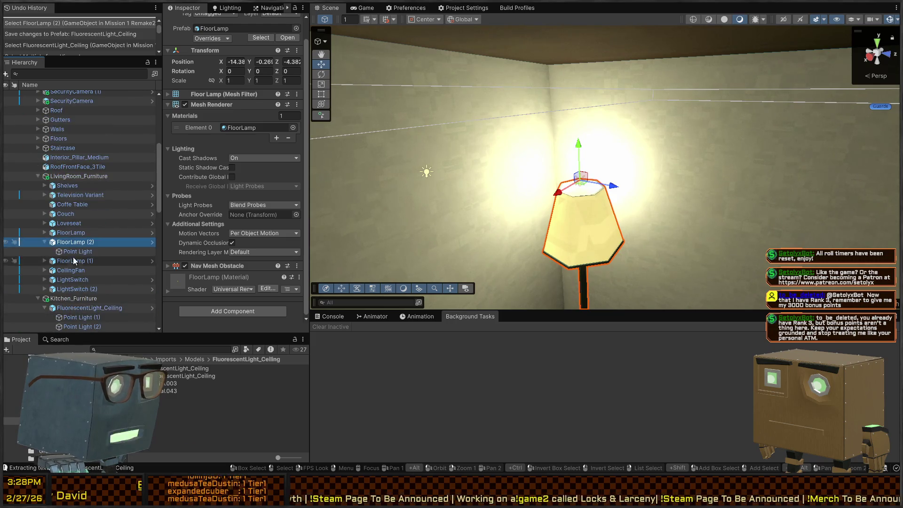
pyautogui.click(79, 252)
pyautogui.click(261, 241)
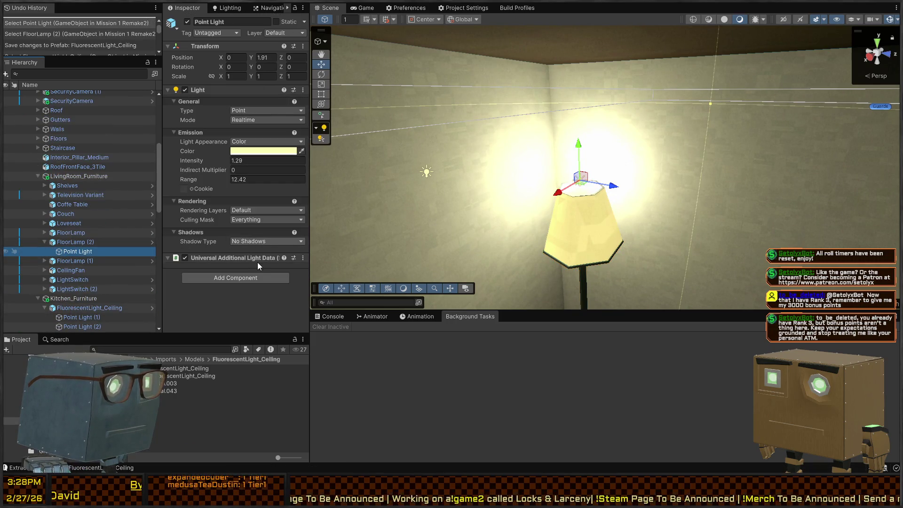
pyautogui.click(257, 262)
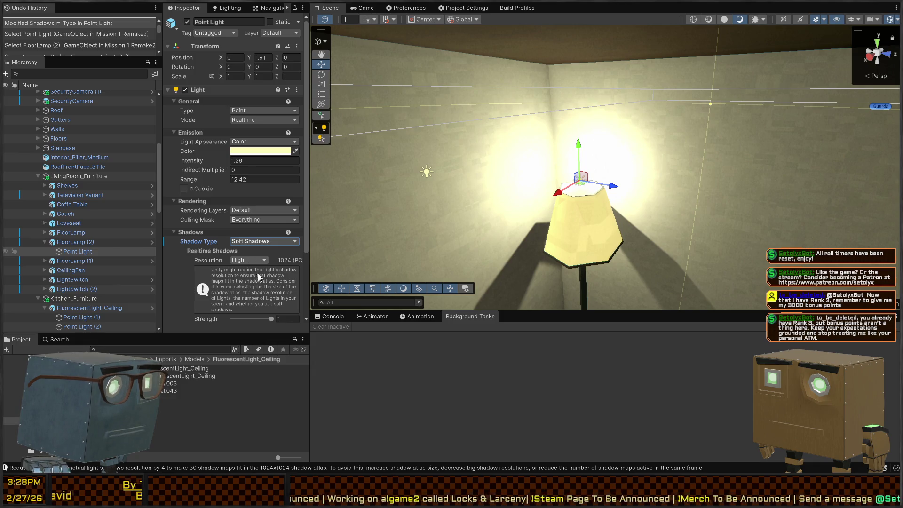
pyautogui.click(250, 260)
pyautogui.click(245, 269)
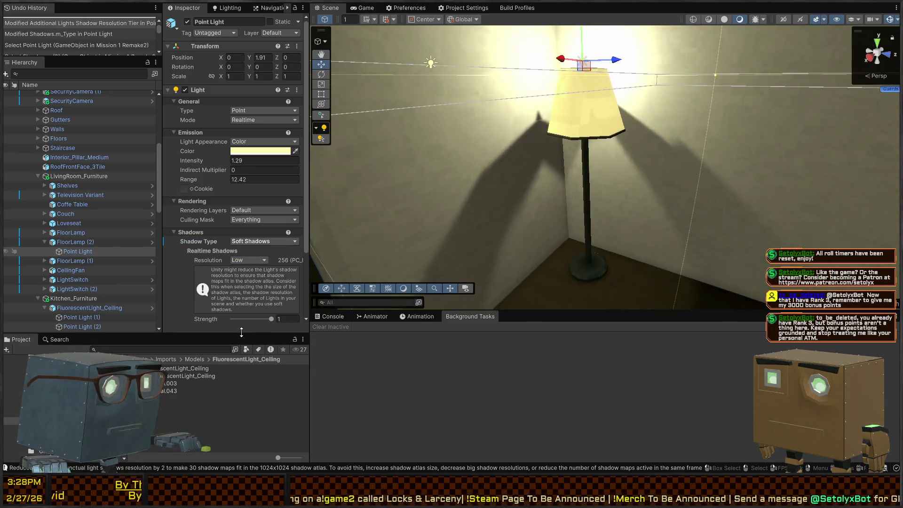
# Step: Raise the lamp light's shadow strength to full and set its Near Plane to 0.55
pyautogui.scroll(-3, 248, 298)
pyautogui.moveTo(270, 271); pyautogui.dragTo(243, 266)
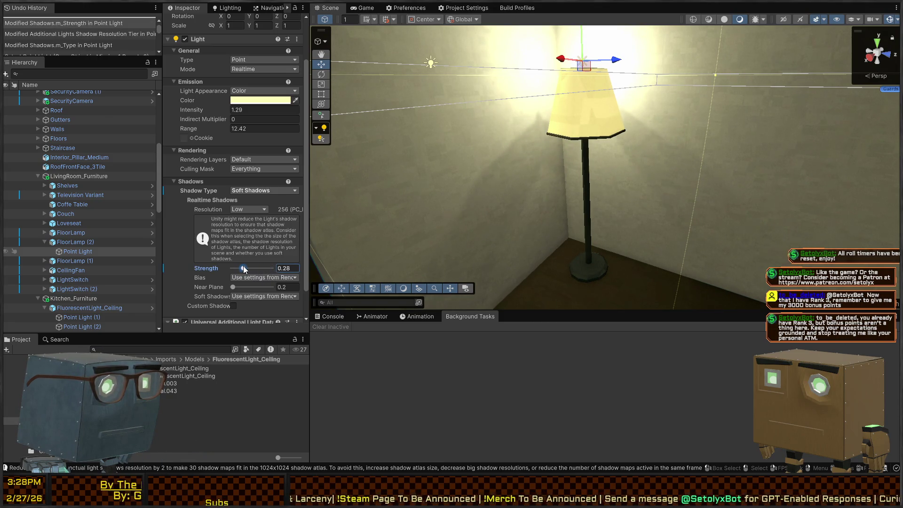
pyautogui.moveTo(349, 239)
pyautogui.mouseDown()
pyautogui.moveTo(446, 236)
pyautogui.moveTo(413, 202)
pyautogui.moveTo(339, 214)
pyautogui.mouseUp()
pyautogui.moveTo(241, 269); pyautogui.dragTo(301, 268)
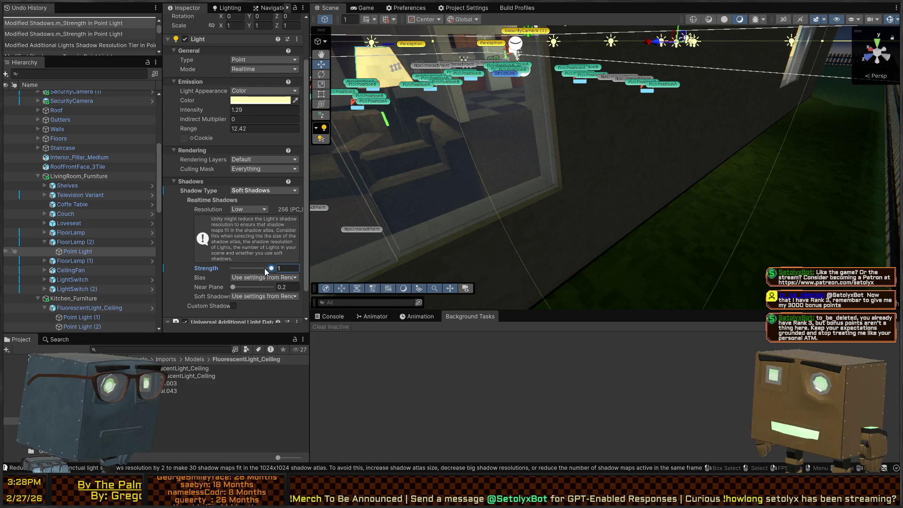
pyautogui.moveTo(241, 286); pyautogui.dragTo(232, 286)
pyautogui.press('f')
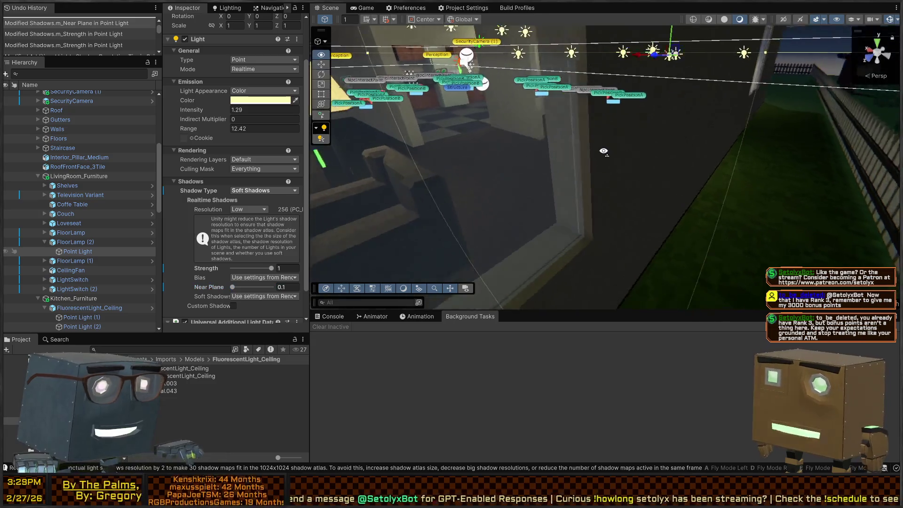
pyautogui.moveTo(789, 148); pyautogui.dragTo(732, 147)
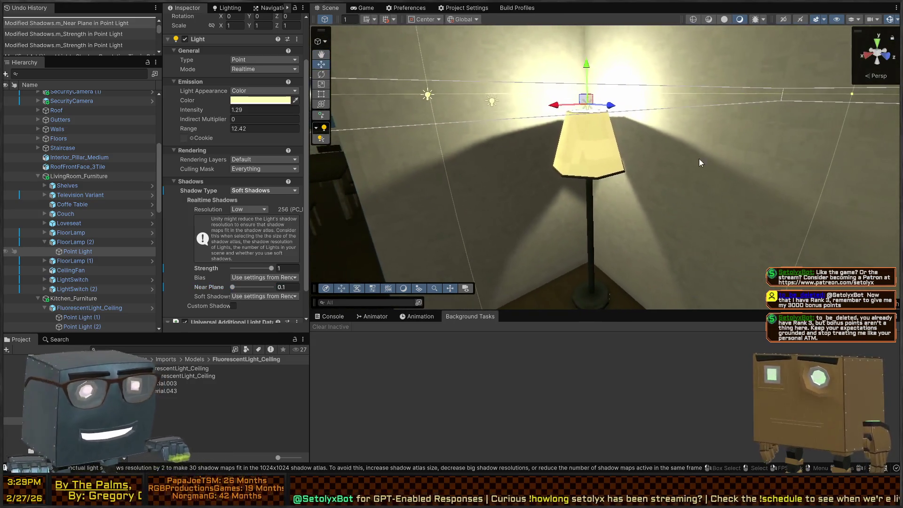
pyautogui.moveTo(232, 285); pyautogui.dragTo(234, 286)
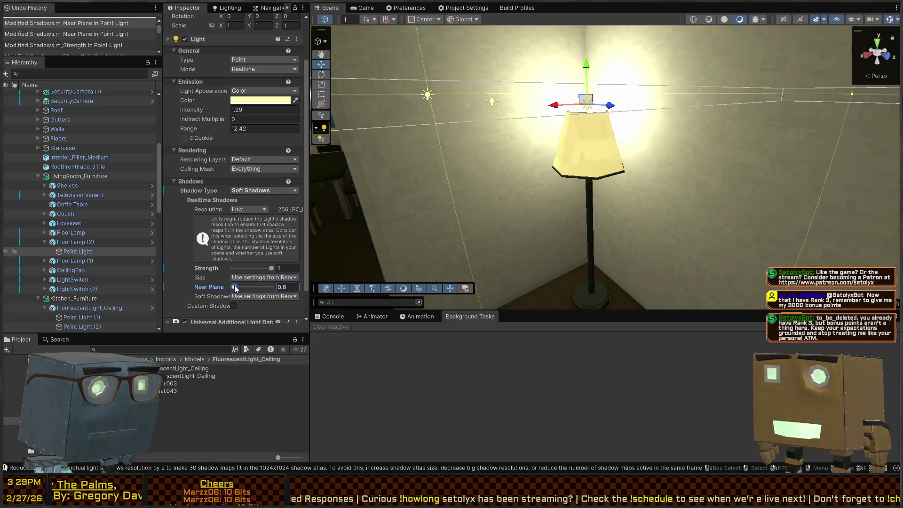
pyautogui.moveTo(608, 197); pyautogui.dragTo(389, 270)
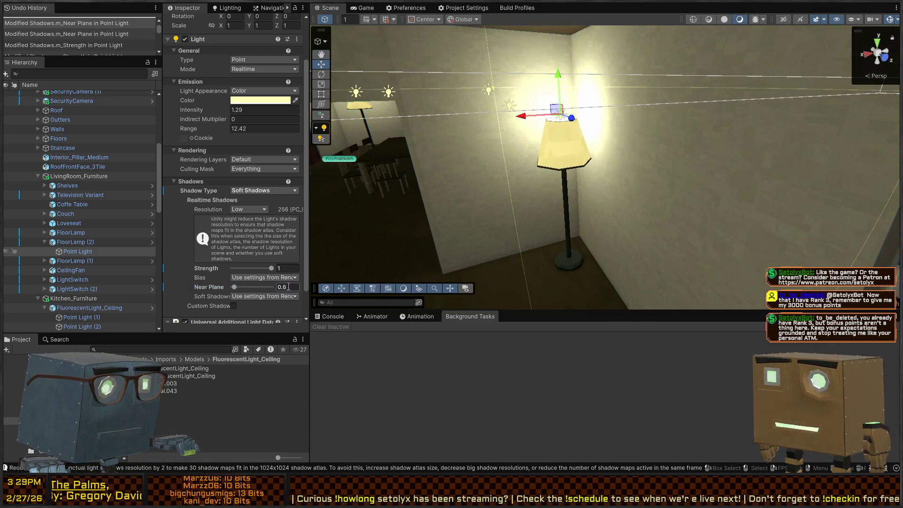
pyautogui.write('.05')
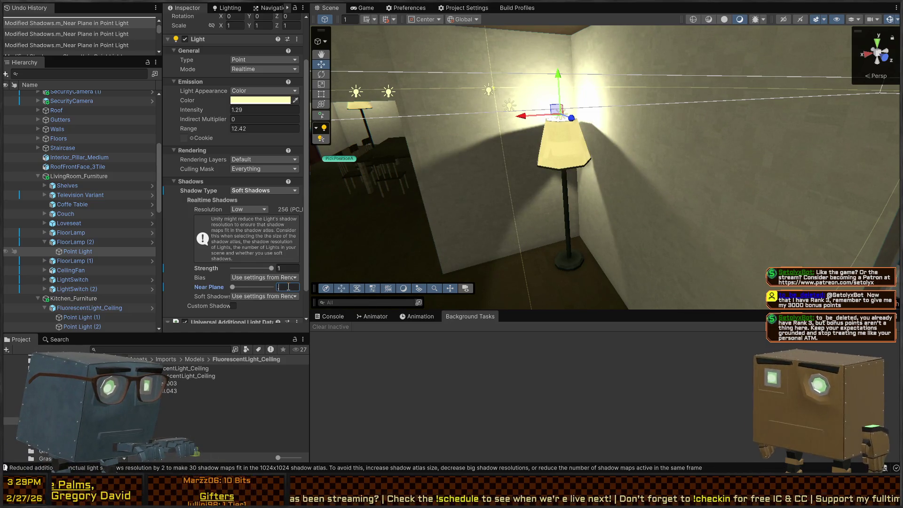
pyautogui.write('.55')
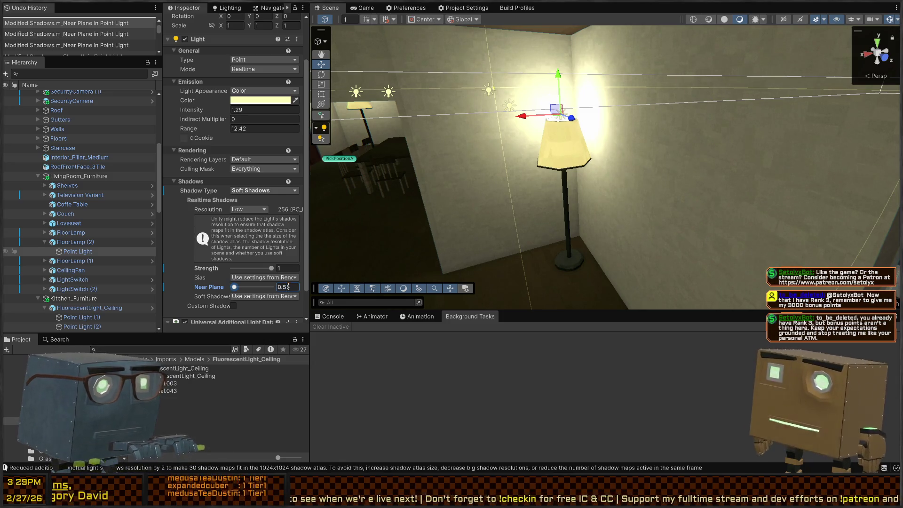
pyautogui.write('s')
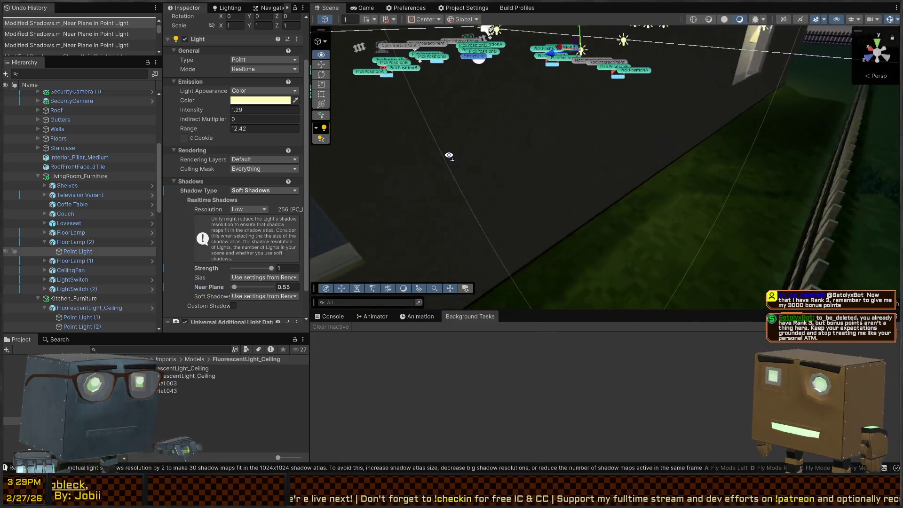
pyautogui.write('w')
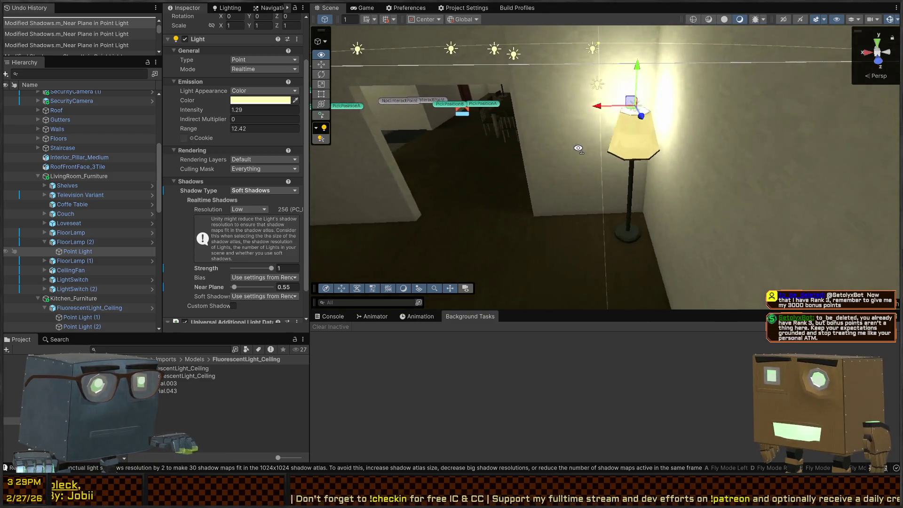
pyautogui.write('s')
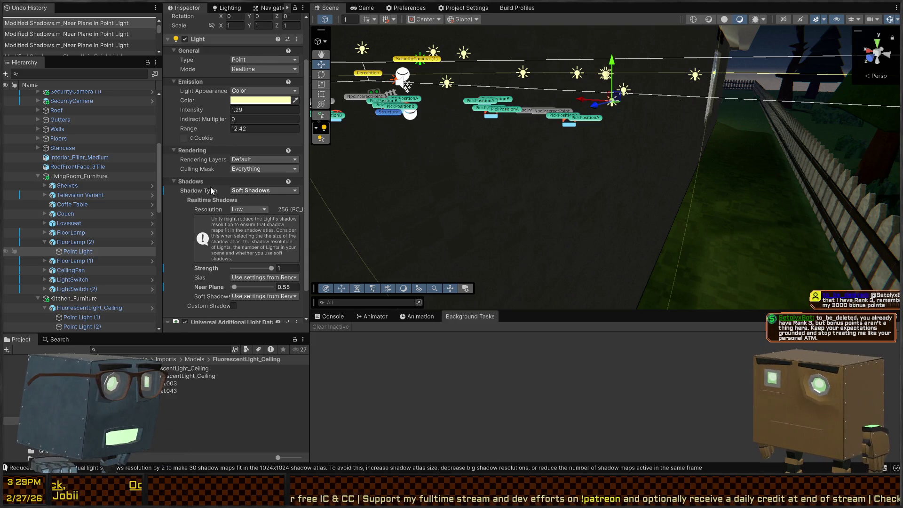
pyautogui.rightClick(341, 52)
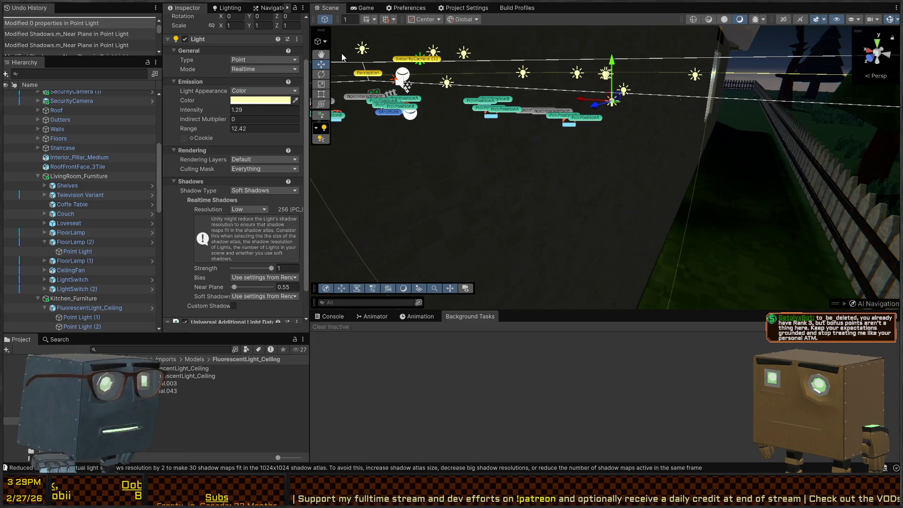
pyautogui.moveTo(429, 170)
pyautogui.mouseDown()
pyautogui.moveTo(457, 181)
pyautogui.moveTo(528, 120)
pyautogui.moveTo(595, 171)
pyautogui.moveTo(293, 125)
pyautogui.moveTo(522, 81)
pyautogui.mouseUp()
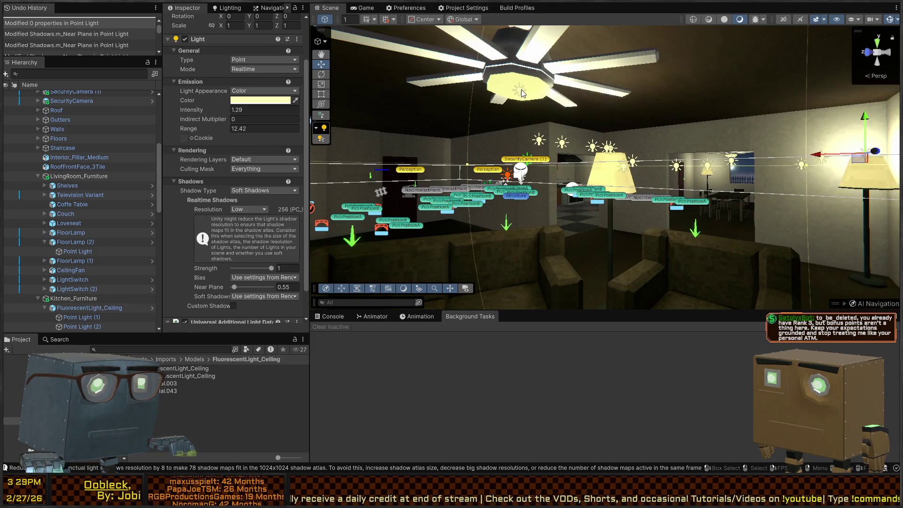
# Step: Give the CeilingFan's Point Light (1) Soft Shadows, then reselect FloorLamp (2)'s Point Light
pyautogui.click(521, 94)
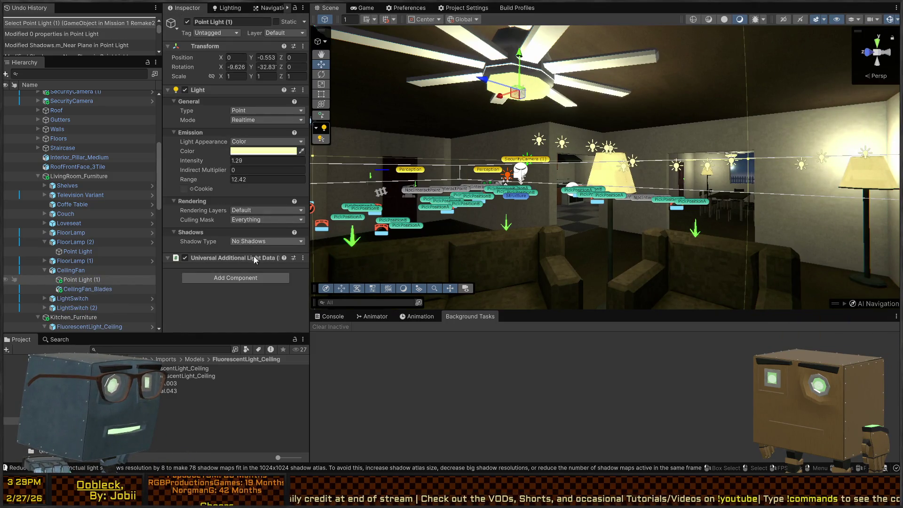
pyautogui.click(266, 275)
pyautogui.moveTo(510, 104)
pyautogui.mouseDown()
pyautogui.moveTo(644, 147)
pyautogui.moveTo(622, 171)
pyautogui.mouseUp()
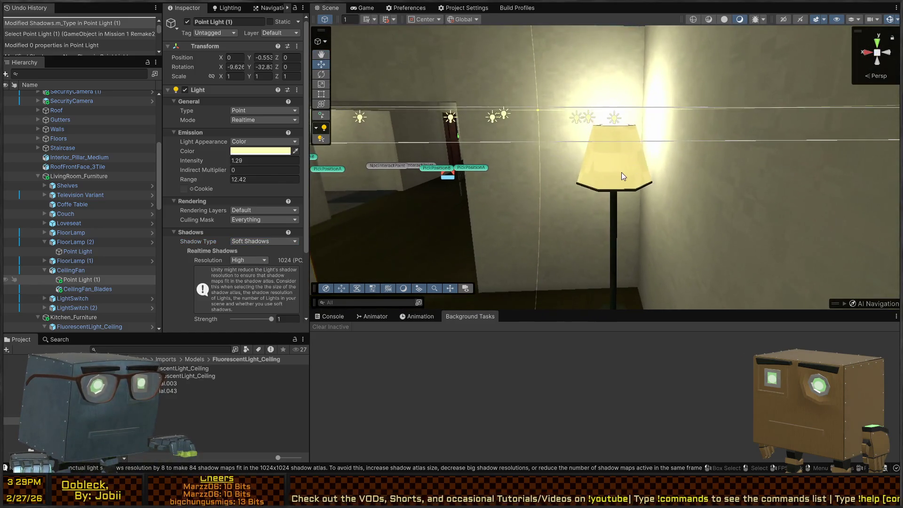
pyautogui.click(621, 173)
pyautogui.click(615, 120)
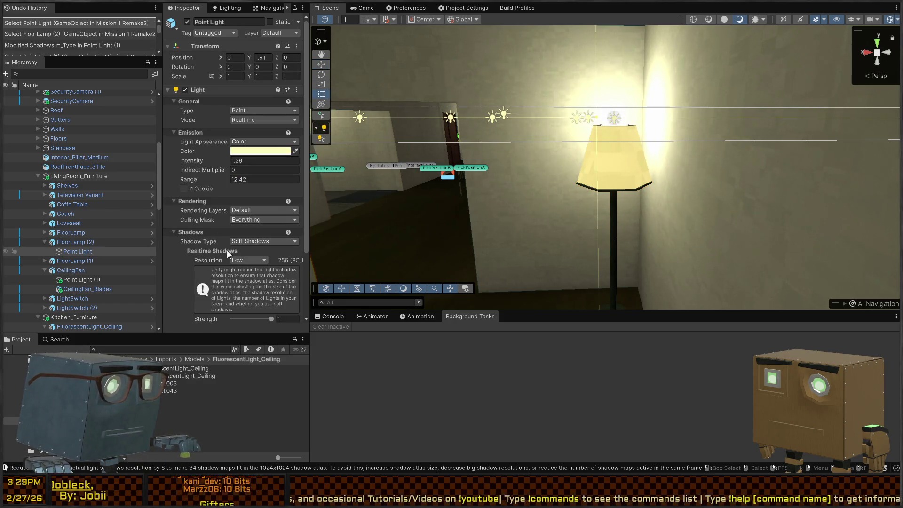
pyautogui.scroll(-3, 224, 245)
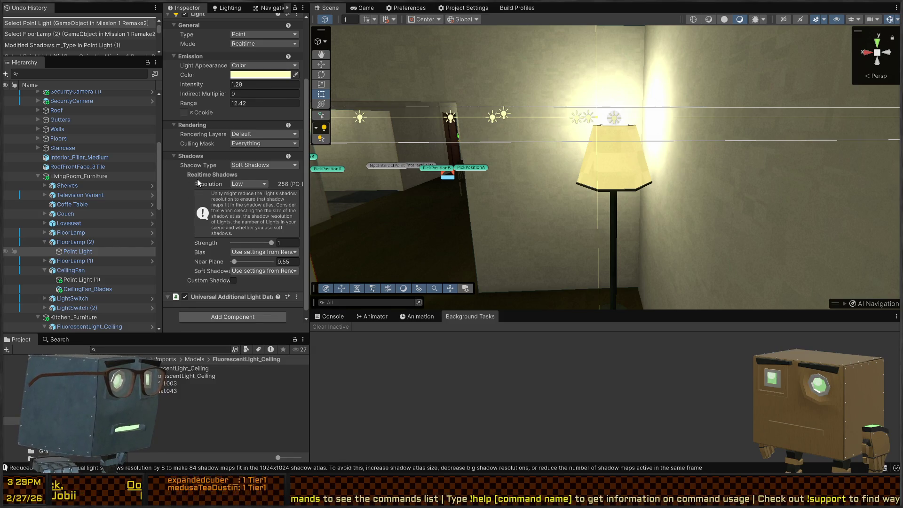
pyautogui.moveTo(599, 151); pyautogui.dragTo(583, 179)
# Step: Set FloorLamp (2)'s Mesh Renderer Cast Shadows to Off
pyautogui.click(583, 179)
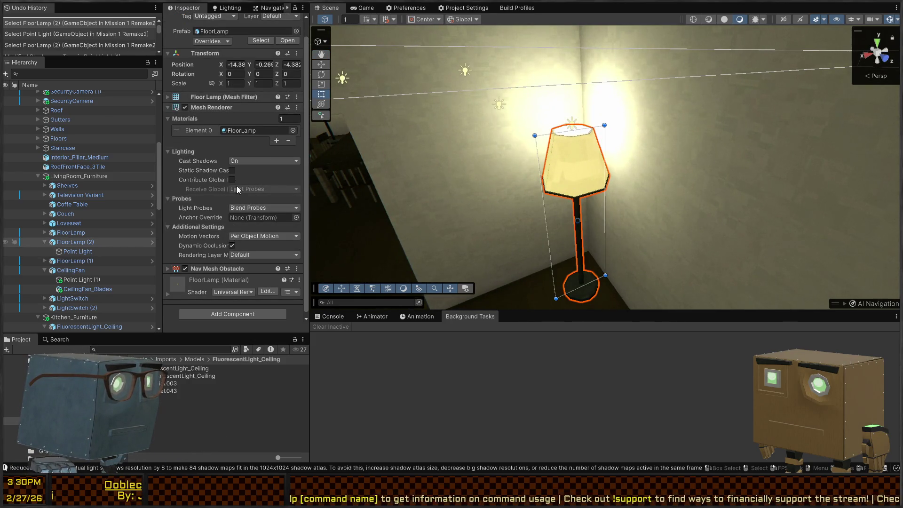
pyautogui.click(257, 160)
pyautogui.click(259, 171)
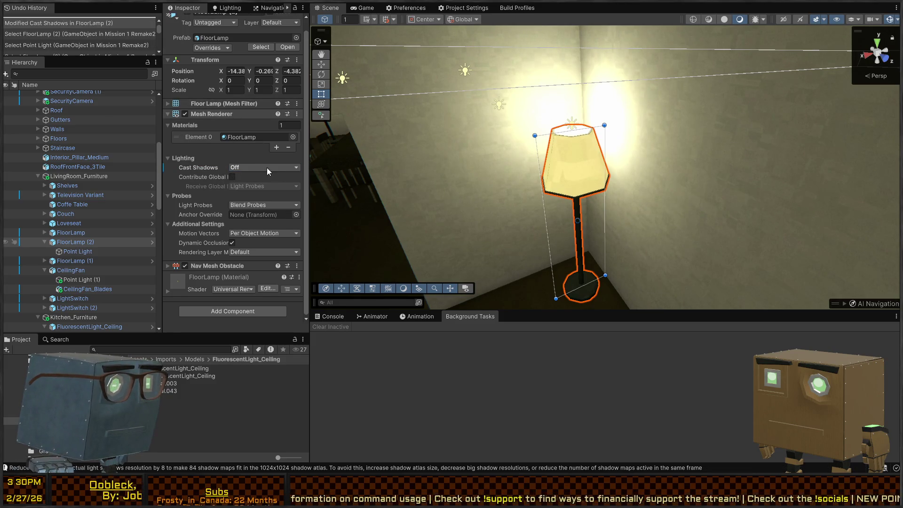
# Step: Fly through the room and select the CeilingFan, its light and its blades
pyautogui.rightClick(383, 134)
pyautogui.press('s')
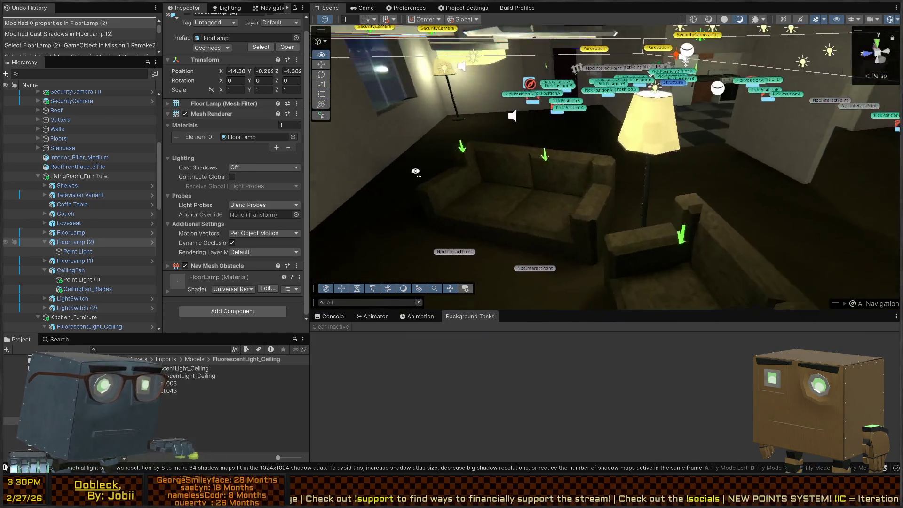
pyautogui.press('s')
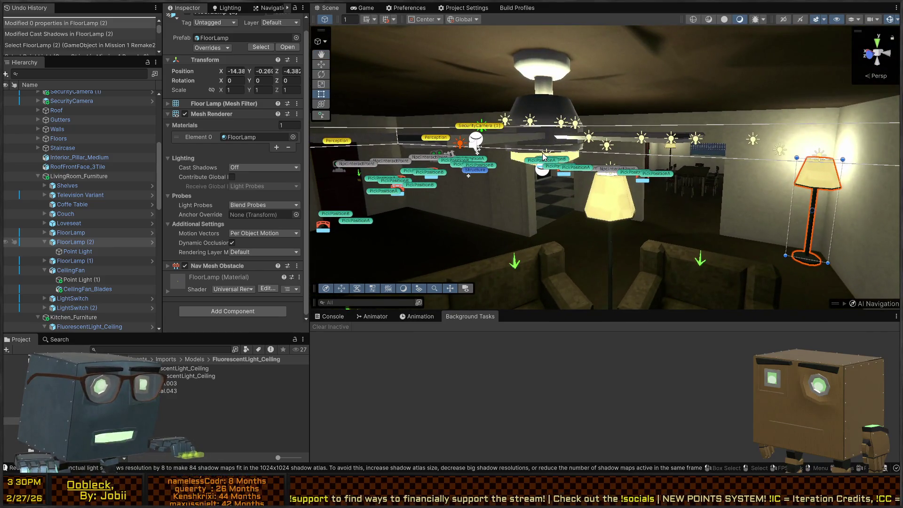
pyautogui.click(544, 156)
pyautogui.click(547, 155)
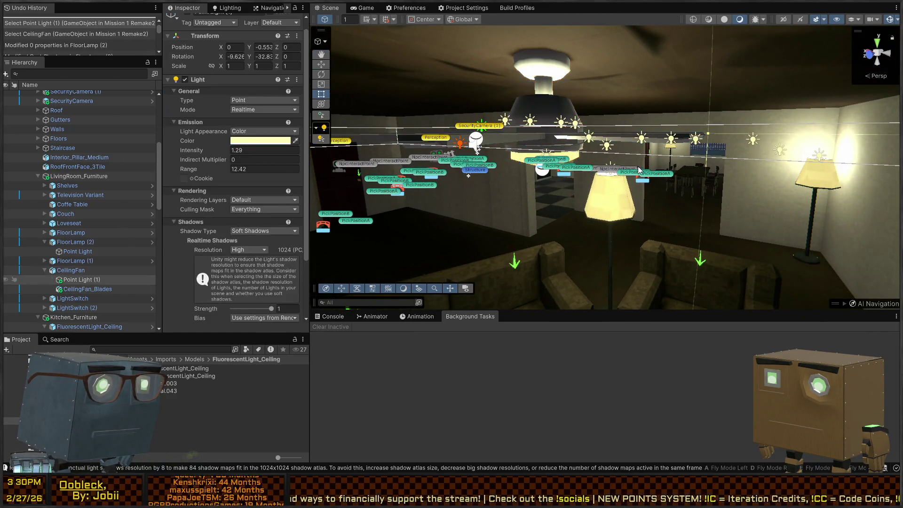
pyautogui.press('f')
pyautogui.click(599, 149)
pyautogui.click(599, 150)
pyautogui.scroll(2, 598, 145)
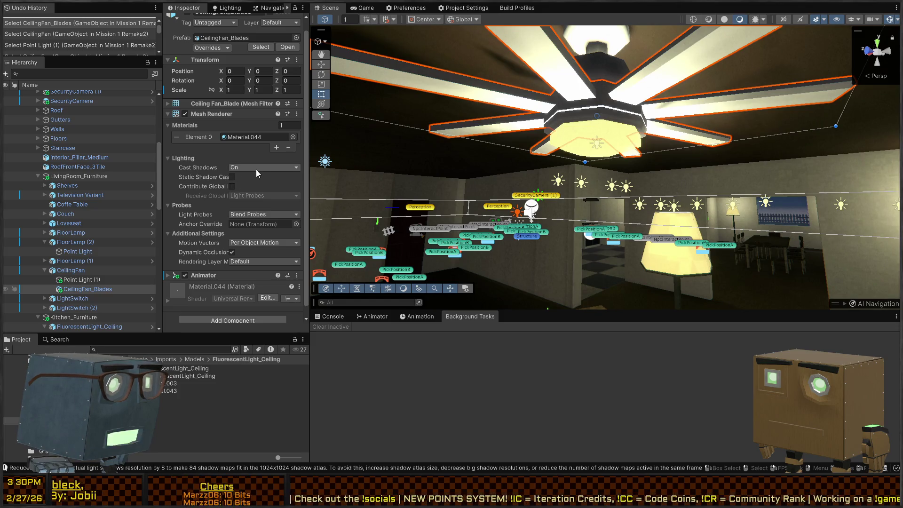
# Step: Set the CeilingFan body's Mesh Renderer Cast Shadows to Off under Lighting
pyautogui.click(616, 140)
pyautogui.click(256, 168)
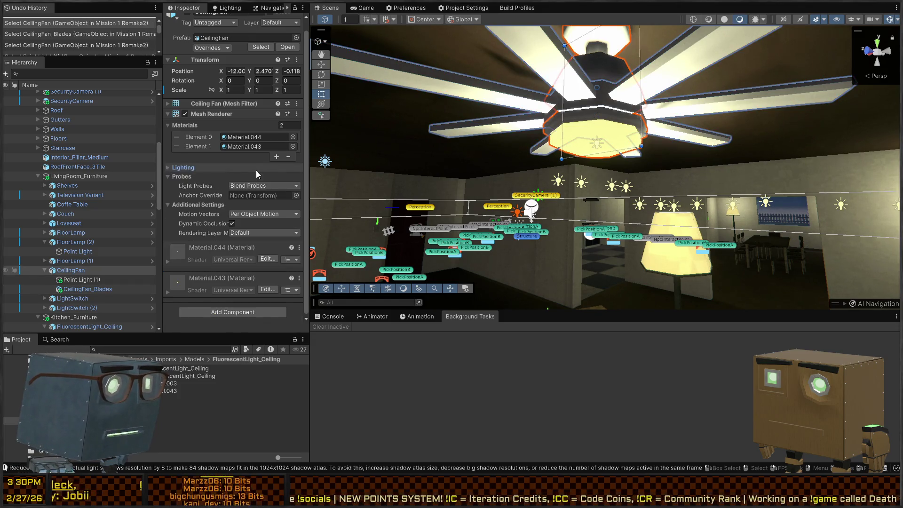
pyautogui.click(245, 177)
pyautogui.click(187, 186)
pyautogui.click(194, 177)
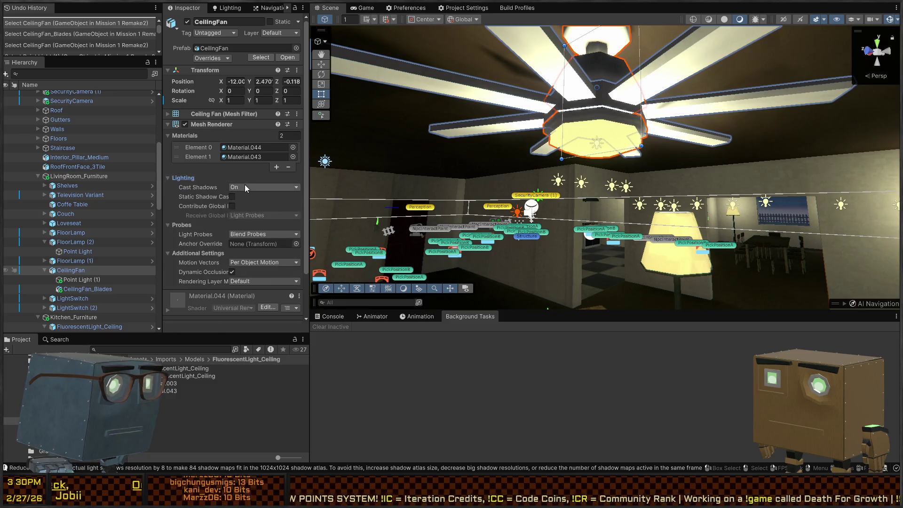
pyautogui.click(263, 187)
pyautogui.click(263, 198)
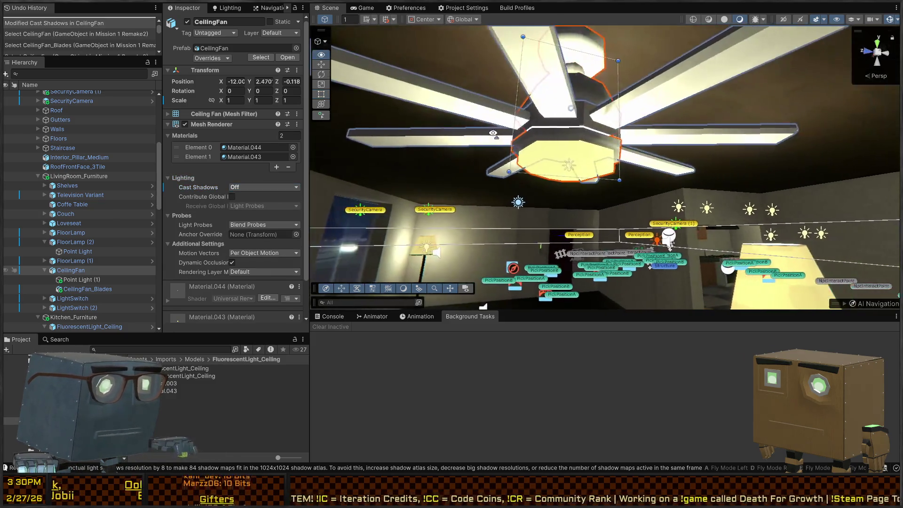
# Step: Select the fan's Point Light (1) and bring its Shadow Type setting into focus
pyautogui.moveTo(491, 134); pyautogui.dragTo(567, 150)
pyautogui.click(562, 147)
pyautogui.click(562, 146)
pyautogui.click(562, 146)
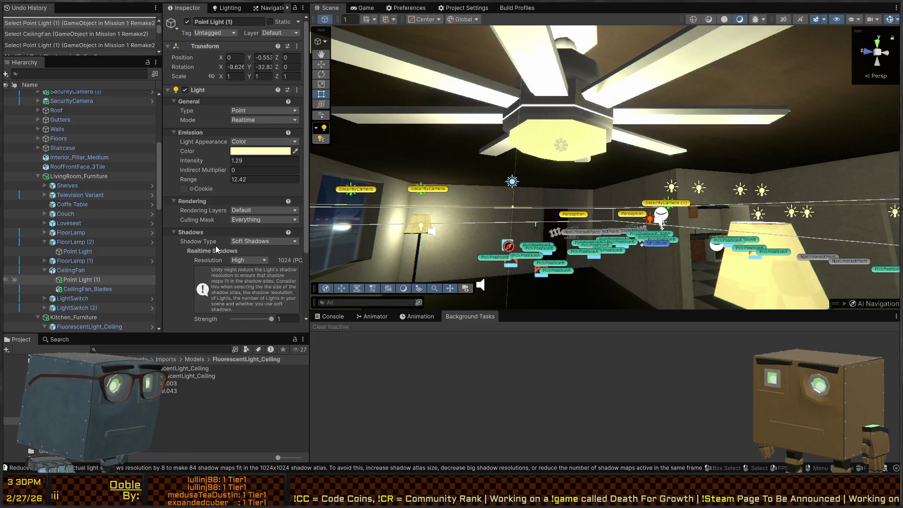
pyautogui.click(192, 242)
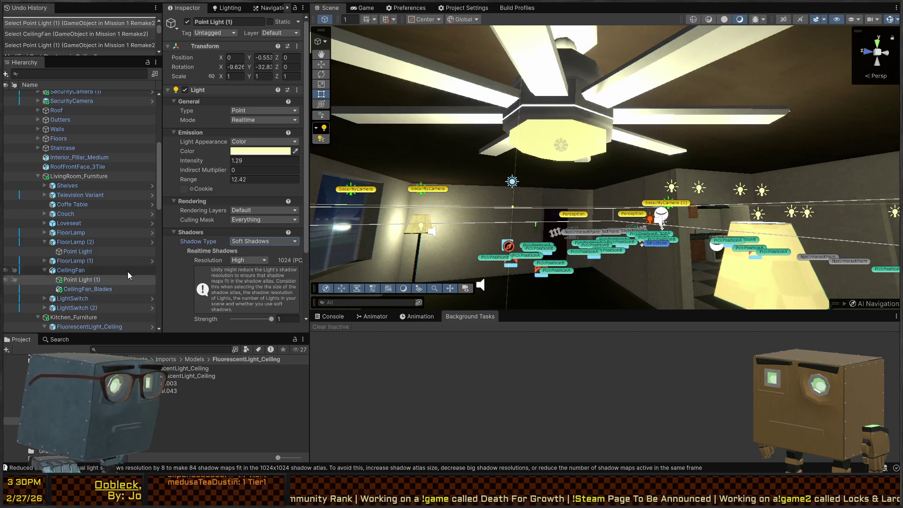
pyautogui.scroll(-2, 229, 258)
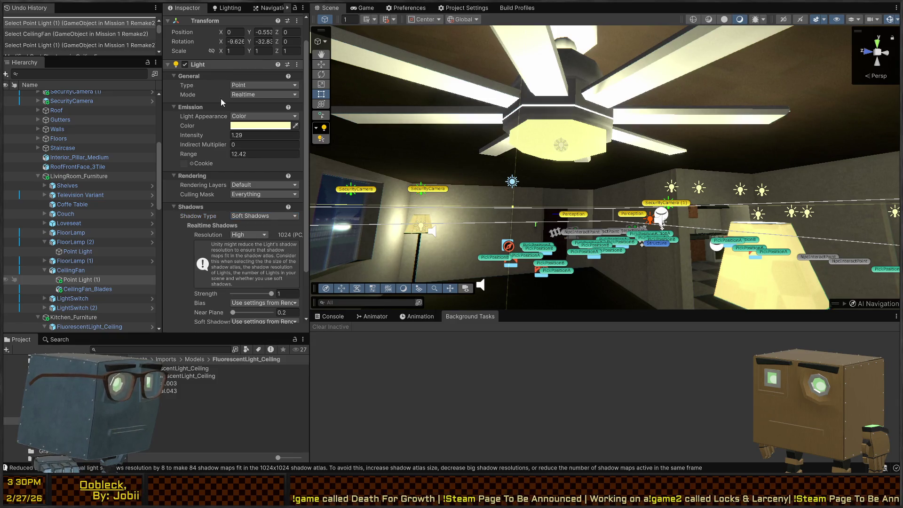
# Step: Paste copied light values onto the fan light, then undo the paste
pyautogui.hotkey('ctrl', 'v')
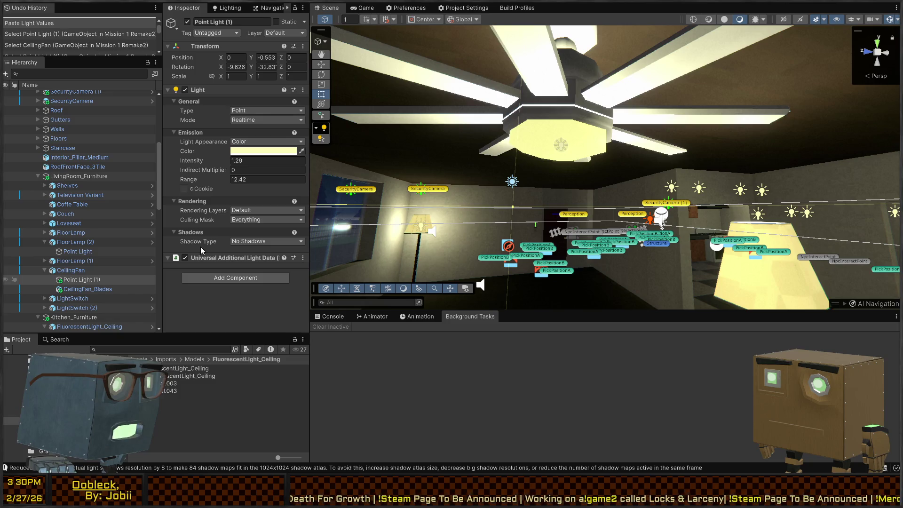
pyautogui.hotkey('ctrl', 'z')
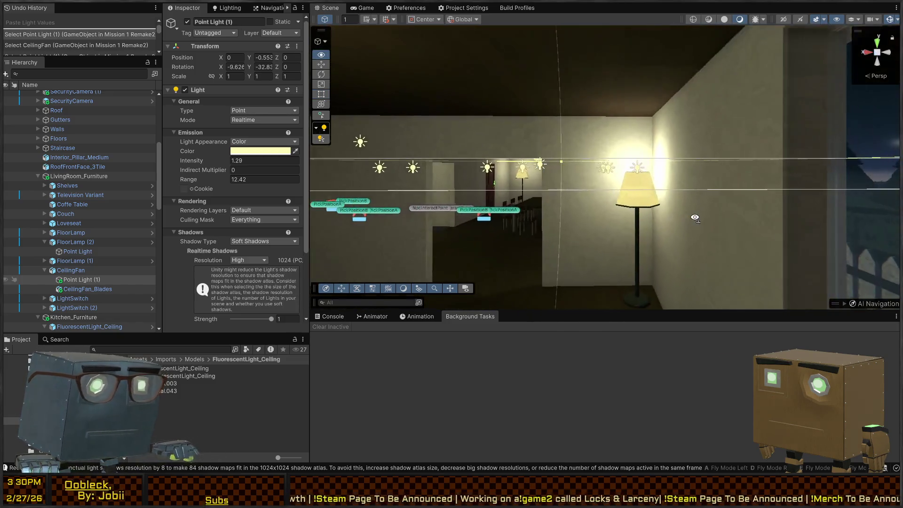
pyautogui.click(632, 197)
pyautogui.click(632, 198)
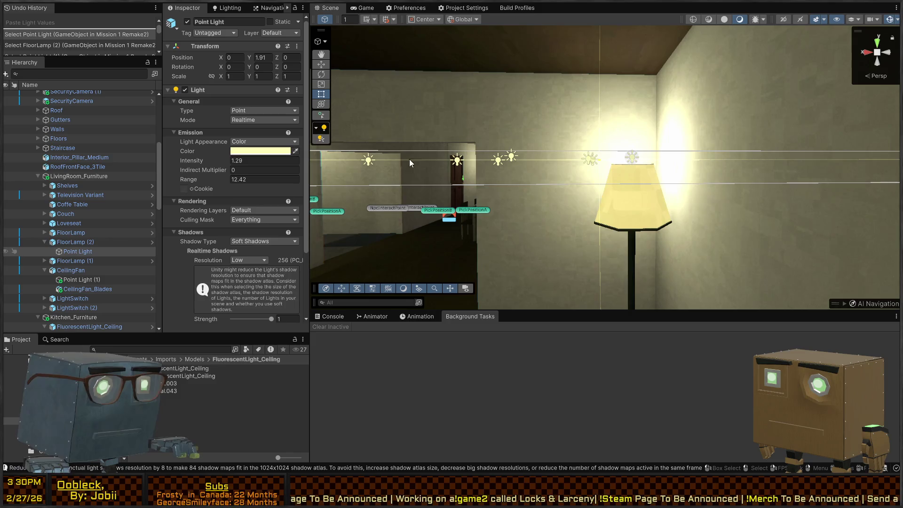
# Step: Change the ceiling fan light's shadow Resolution from High to Low
pyautogui.moveTo(329, 141); pyautogui.dragTo(410, 204)
pyautogui.click(566, 187)
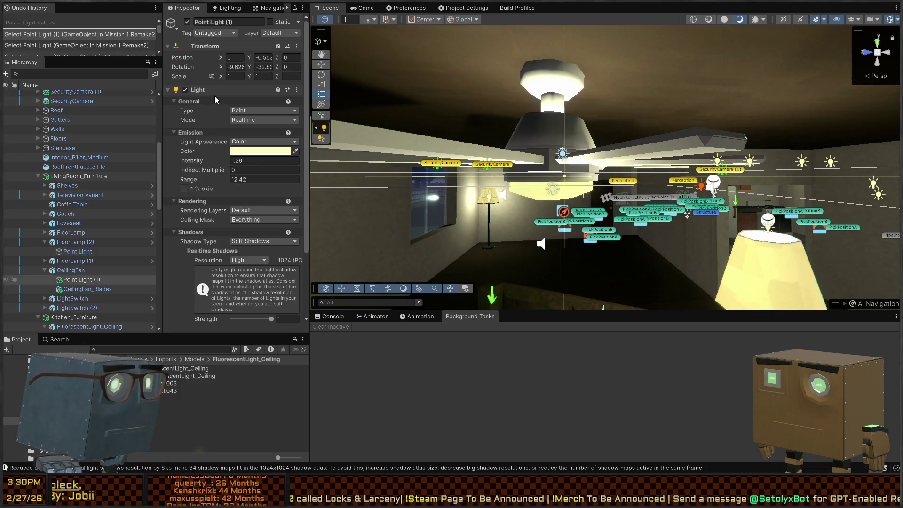
pyautogui.moveTo(602, 132)
pyautogui.mouseDown()
pyautogui.moveTo(607, 123)
pyautogui.moveTo(329, 245)
pyautogui.mouseUp()
pyautogui.click(261, 261)
pyautogui.click(255, 279)
# Step: Compare the floor lamp light and ceiling fan light settings, flying toward the couch
pyautogui.moveTo(658, 193); pyautogui.dragTo(659, 193)
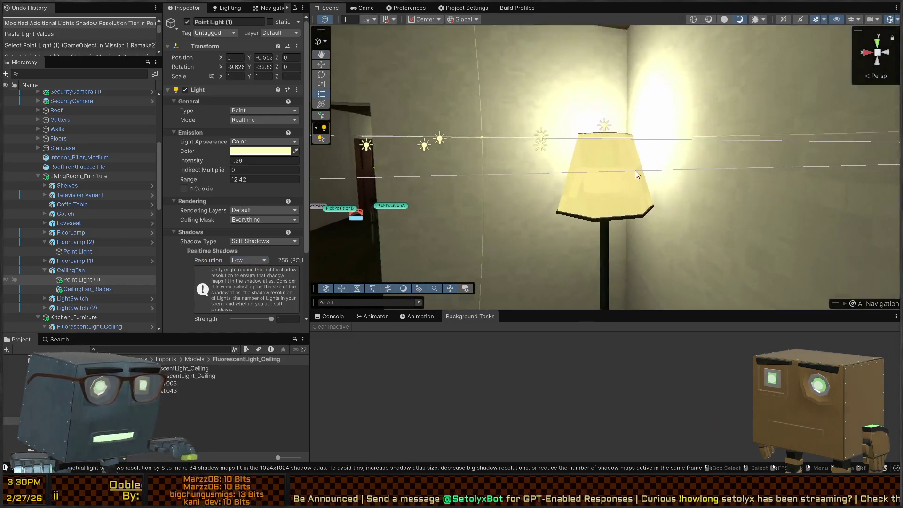
pyautogui.click(608, 125)
pyautogui.click(608, 124)
pyautogui.click(607, 124)
pyautogui.click(606, 124)
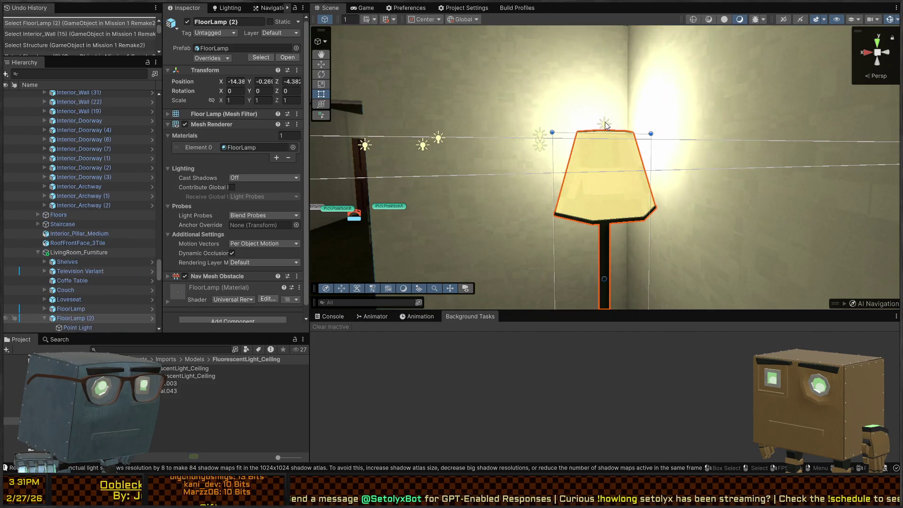
pyautogui.click(606, 125)
pyautogui.scroll(-10, 345, 195)
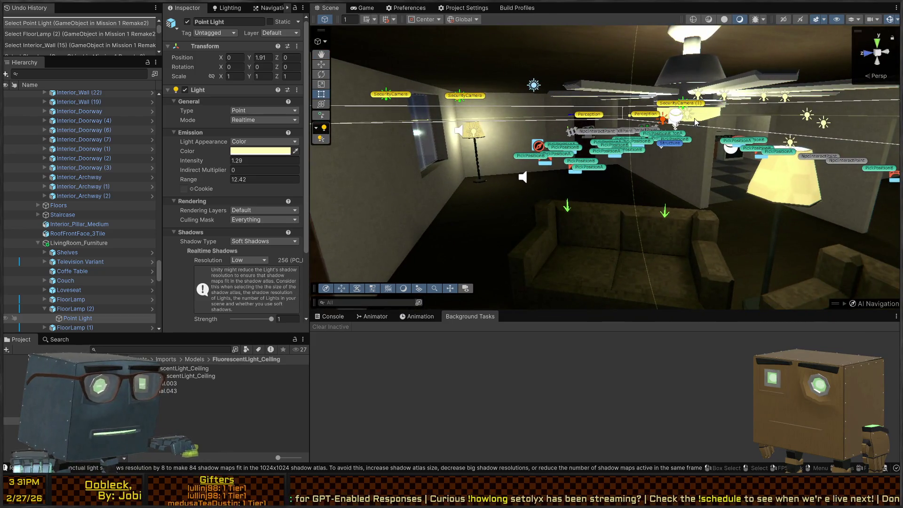
pyautogui.click(687, 119)
pyautogui.click(685, 121)
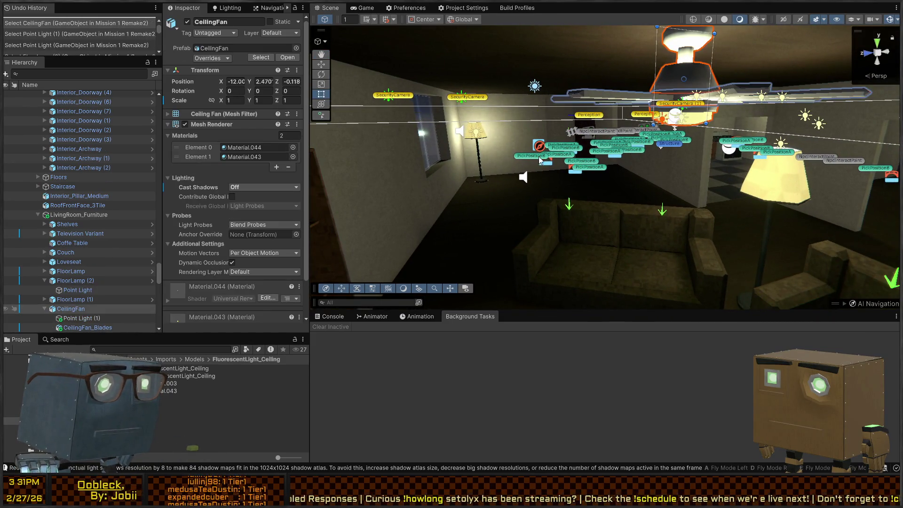
pyautogui.moveTo(535, 156); pyautogui.dragTo(566, 170)
pyautogui.moveTo(617, 210)
pyautogui.mouseDown()
pyautogui.moveTo(743, 215)
pyautogui.moveTo(538, 210)
pyautogui.moveTo(516, 282)
pyautogui.moveTo(774, 247)
pyautogui.moveTo(645, 246)
pyautogui.moveTo(658, 254)
pyautogui.mouseUp()
# Step: Click Generate Lighting in the Lighting window and zoom out over the house
pyautogui.click(227, 8)
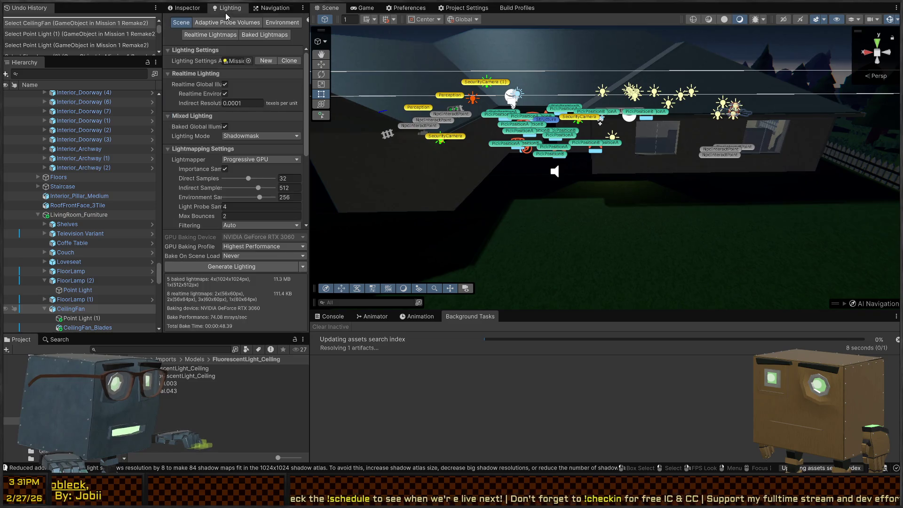
pyautogui.click(238, 268)
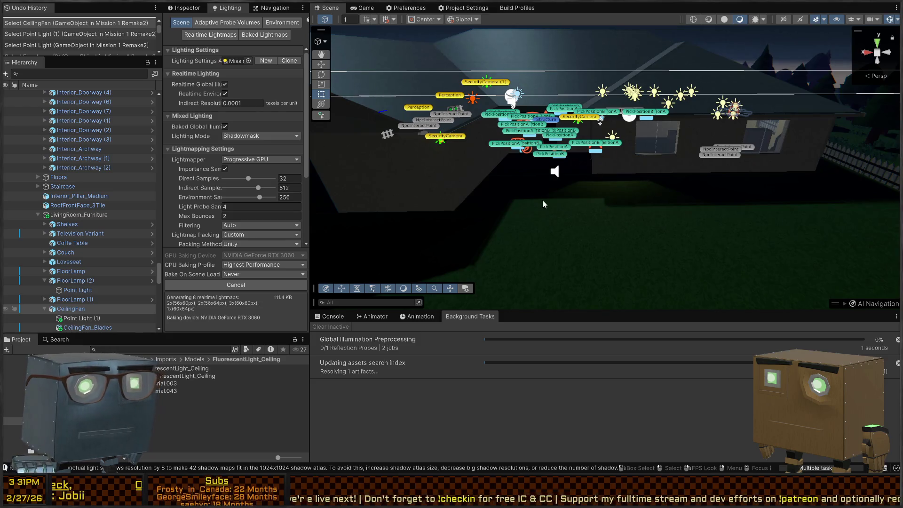
pyautogui.moveTo(633, 171); pyautogui.dragTo(627, 156)
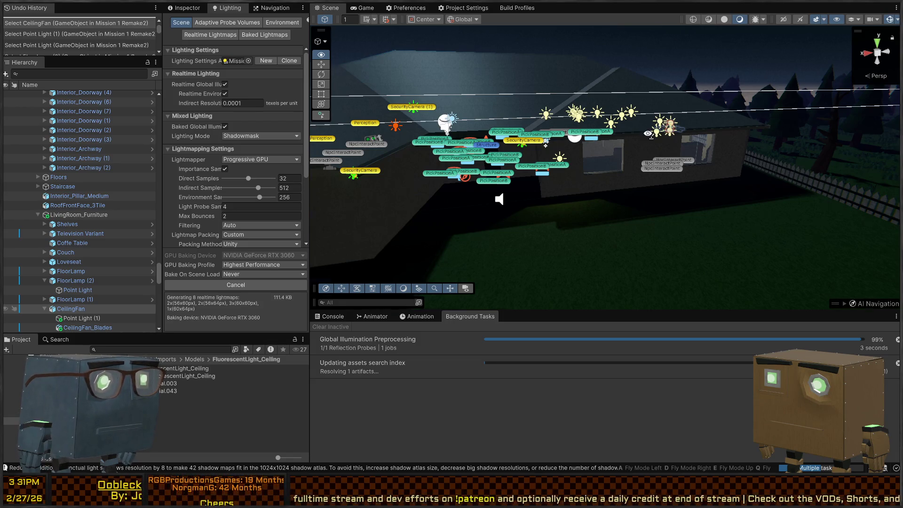
pyautogui.scroll(-5, 648, 133)
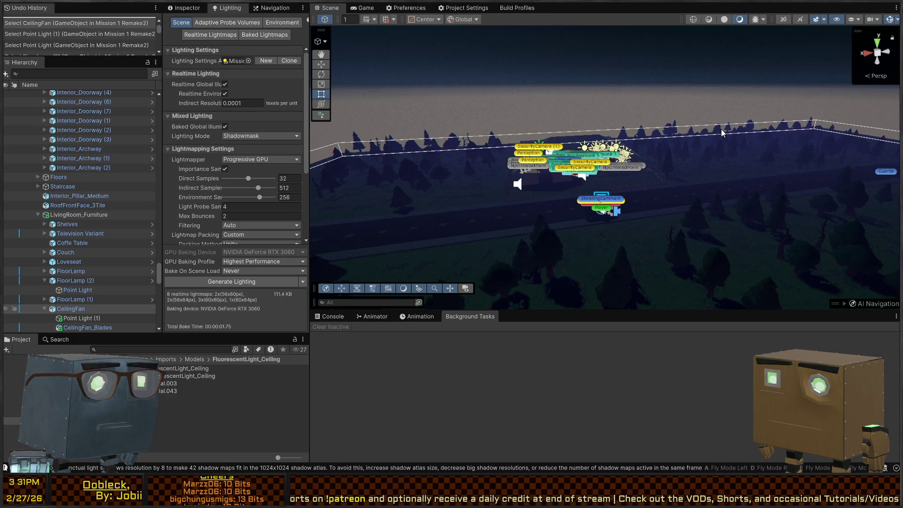
# Step: Fly into the house and slide FloorLamp (1) along the floor in Pivot mode
pyautogui.press('w')
pyautogui.press('w')
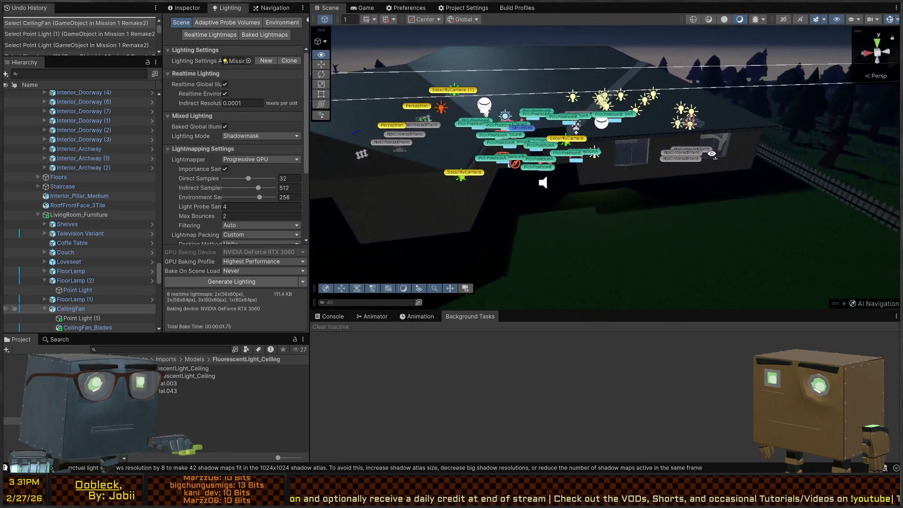
pyautogui.press('w')
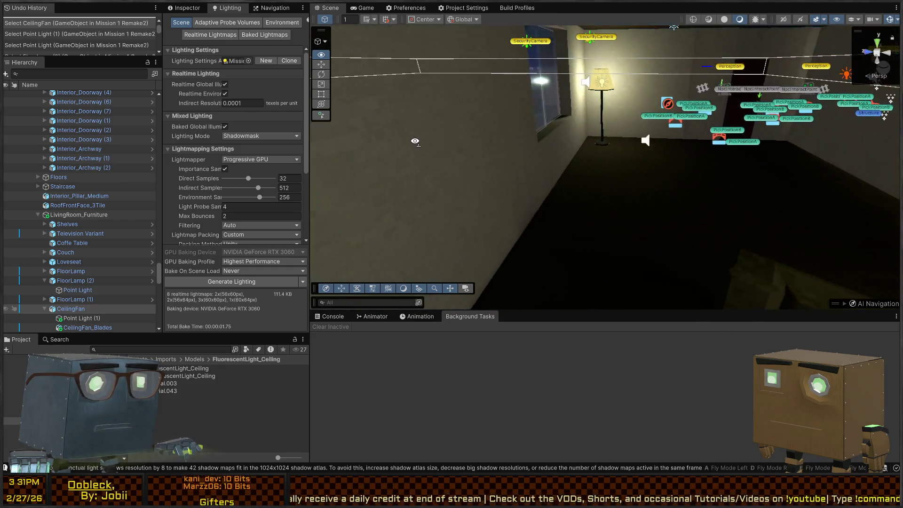
pyautogui.press('s')
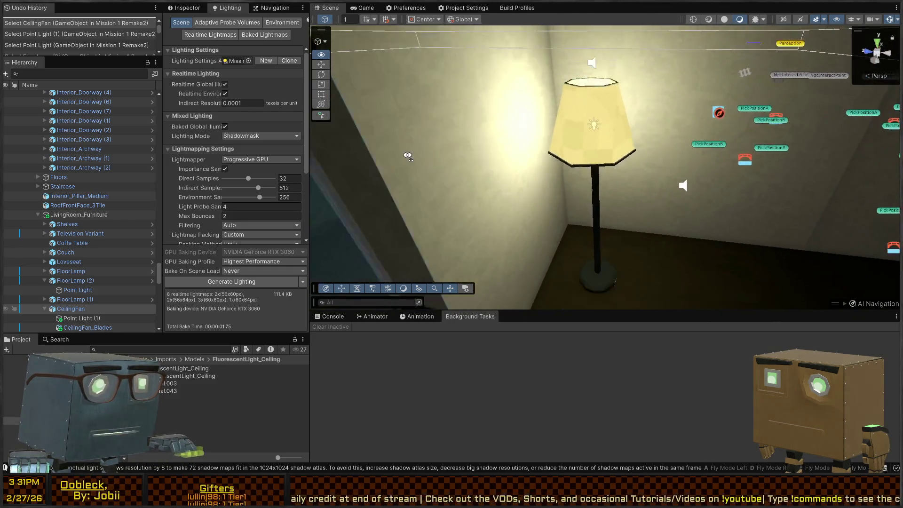
pyautogui.click(597, 157)
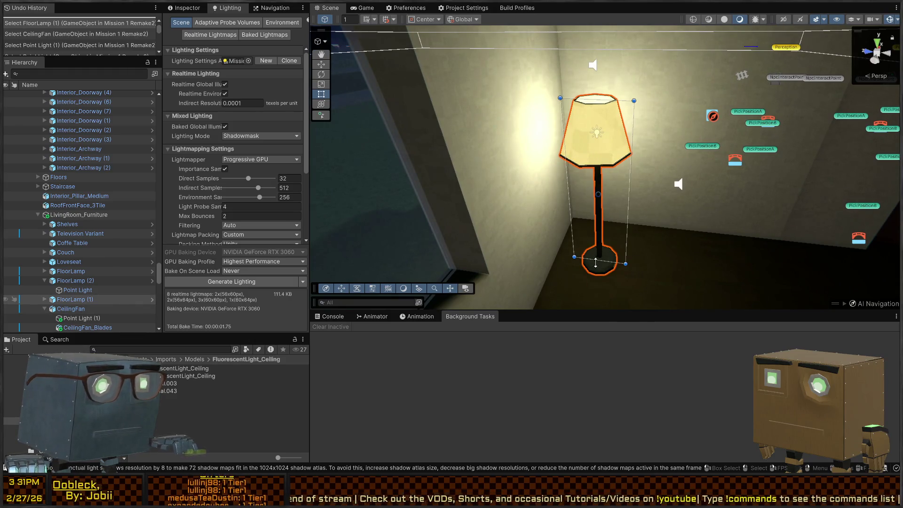
pyautogui.press('z')
pyautogui.moveTo(586, 232)
pyautogui.mouseDown()
pyautogui.moveTo(575, 151)
pyautogui.moveTo(691, 153)
pyautogui.mouseUp()
pyautogui.moveTo(676, 207)
pyautogui.mouseDown()
pyautogui.moveTo(690, 170)
pyautogui.moveTo(624, 176)
pyautogui.moveTo(599, 194)
pyautogui.moveTo(545, 205)
pyautogui.moveTo(513, 163)
pyautogui.mouseUp()
# Step: Shift FloorLamp (2) to (-13.58, -0.38, -3.68) and enter Play mode with Ctrl+P
pyautogui.click(617, 190)
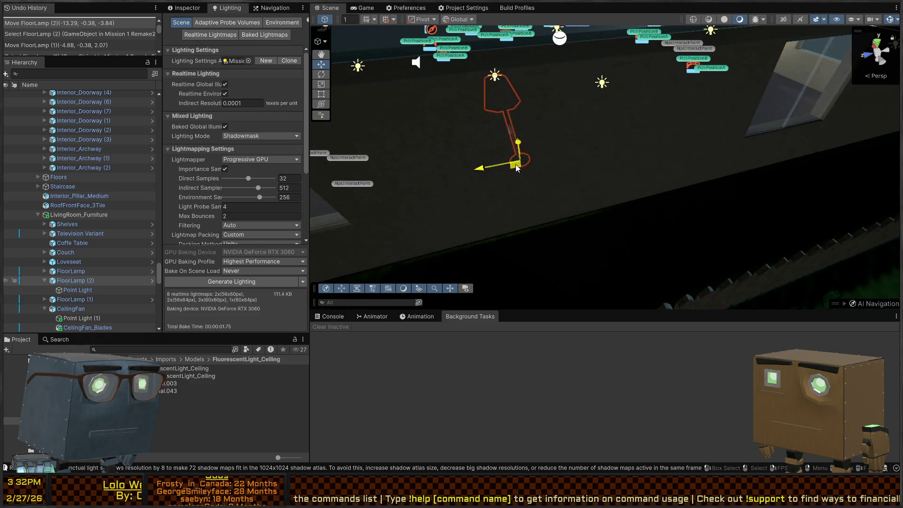
pyautogui.press('f')
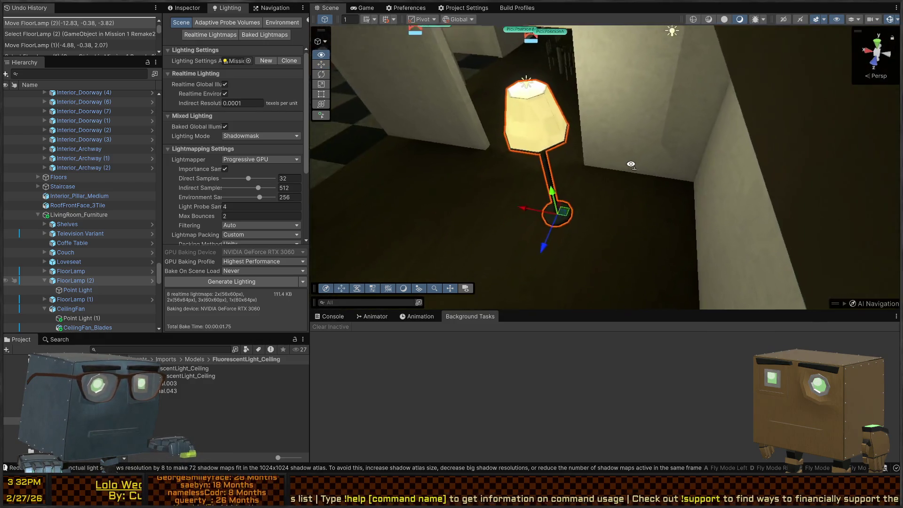
pyautogui.moveTo(578, 243)
pyautogui.mouseDown()
pyautogui.moveTo(659, 235)
pyautogui.moveTo(659, 177)
pyautogui.moveTo(508, 175)
pyautogui.moveTo(528, 200)
pyautogui.moveTo(470, 170)
pyautogui.moveTo(278, 109)
pyautogui.moveTo(323, 117)
pyautogui.moveTo(225, 162)
pyautogui.moveTo(229, 180)
pyautogui.moveTo(357, 144)
pyautogui.moveTo(215, 149)
pyautogui.moveTo(242, 133)
pyautogui.moveTo(235, 178)
pyautogui.moveTo(252, 145)
pyautogui.moveTo(666, 145)
pyautogui.moveTo(334, 58)
pyautogui.mouseUp()
pyautogui.scroll(-5, 559, 195)
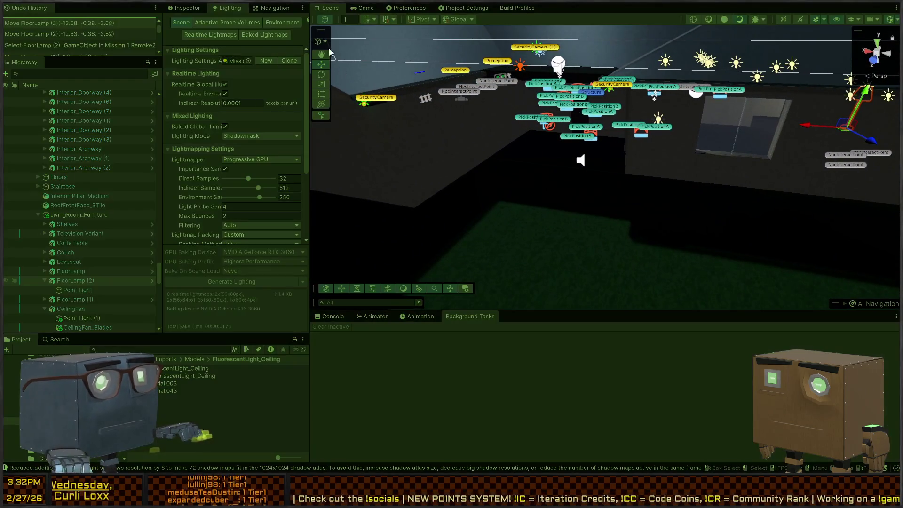
pyautogui.hotkey('ctrl', 'p')
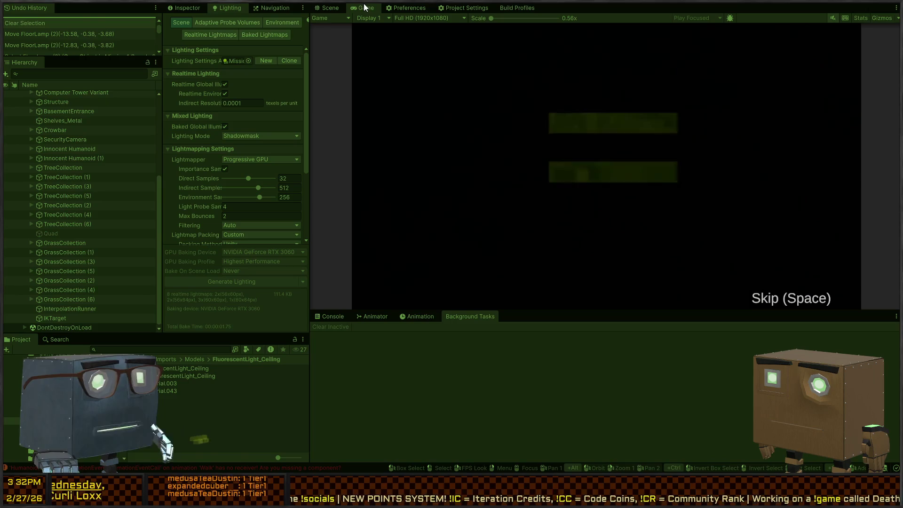
# Step: Restart the playtest and walk around the house past the lit window to the door
pyautogui.hotkey('ctrl', 'p')
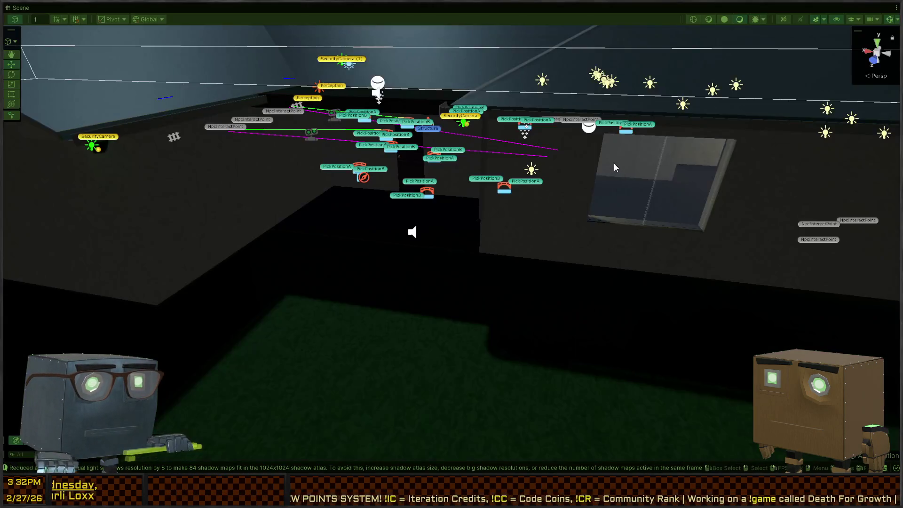
pyautogui.hotkey('ctrl', 'p')
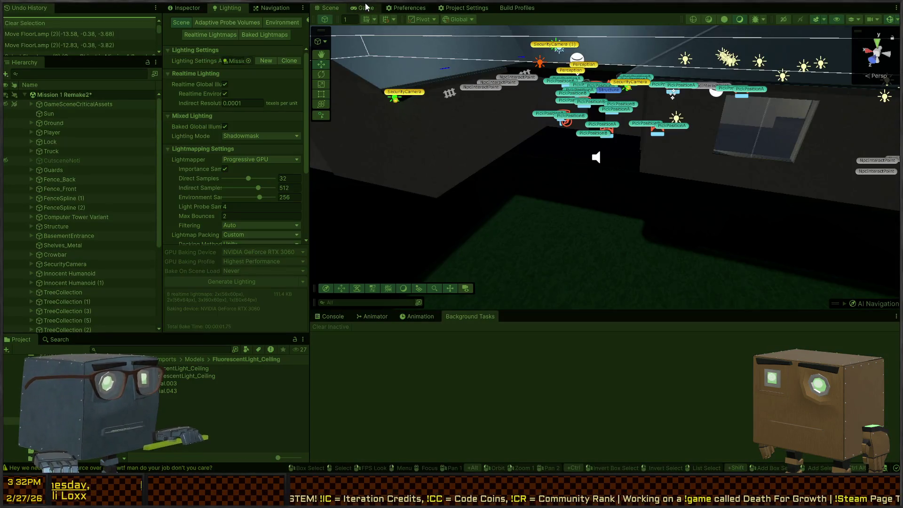
pyautogui.hotkey('shift', 'space')
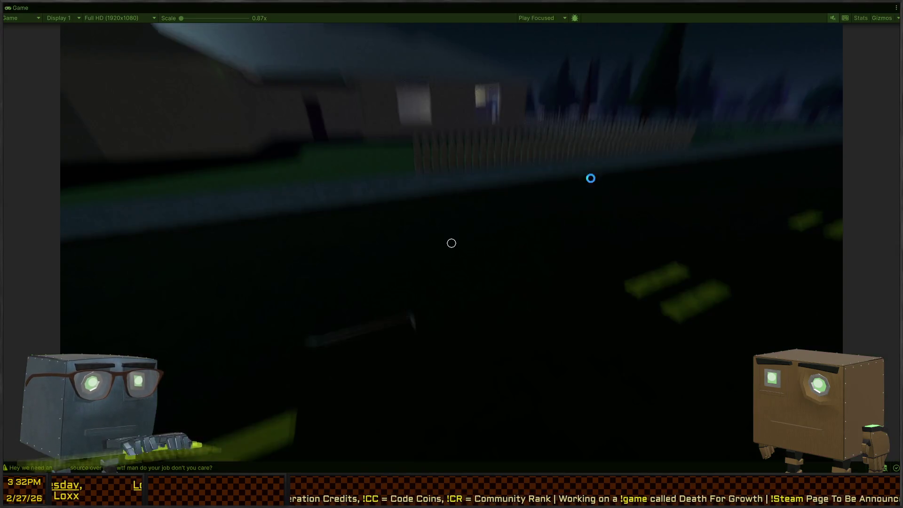
pyautogui.press('w')
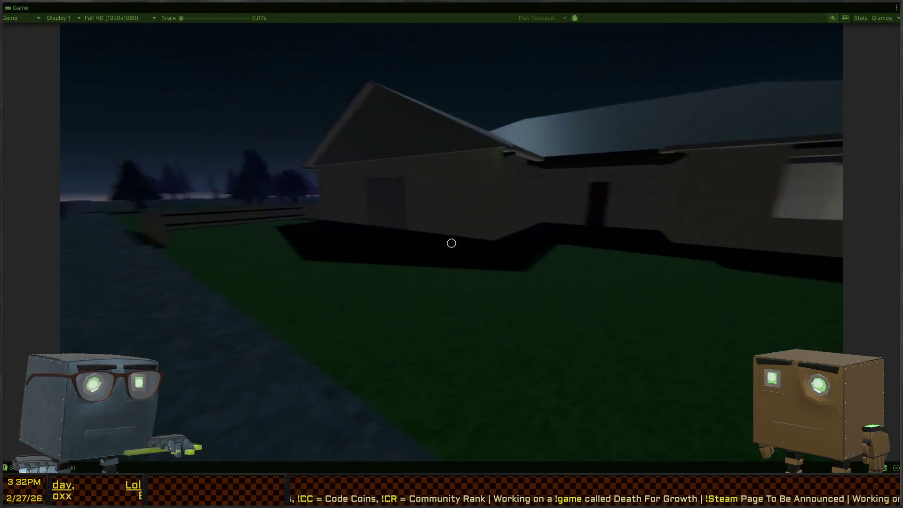
pyautogui.press('w')
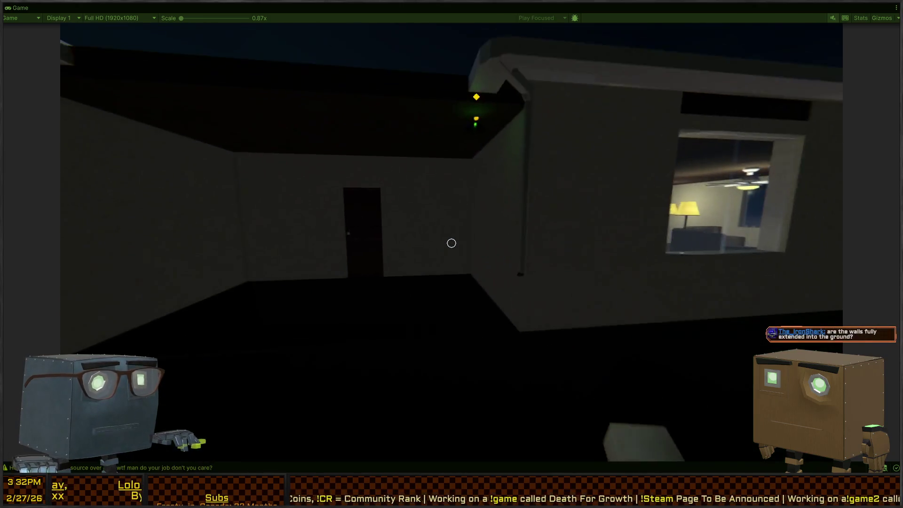
pyautogui.press('w')
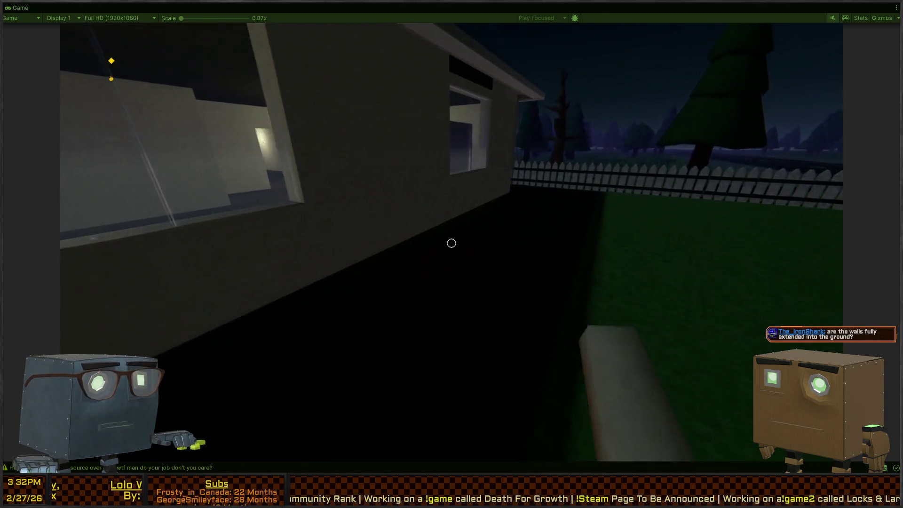
pyautogui.press('w')
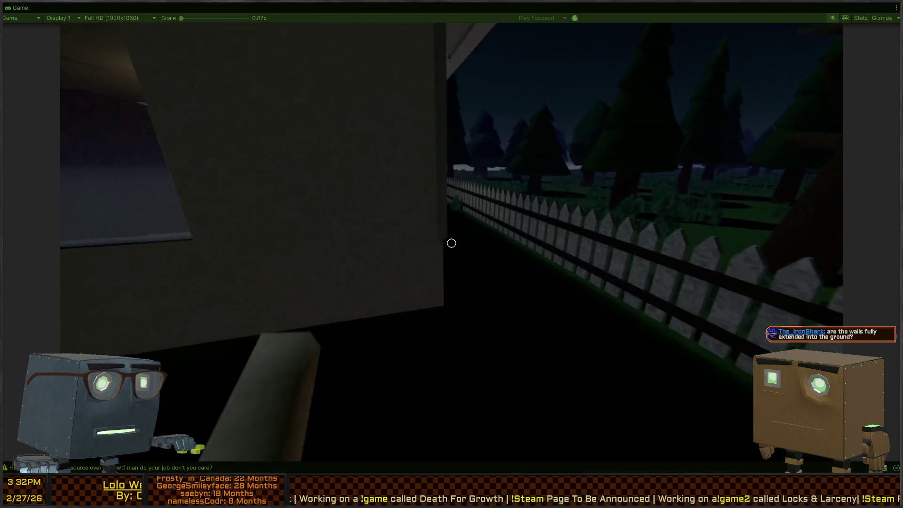
pyautogui.press('w')
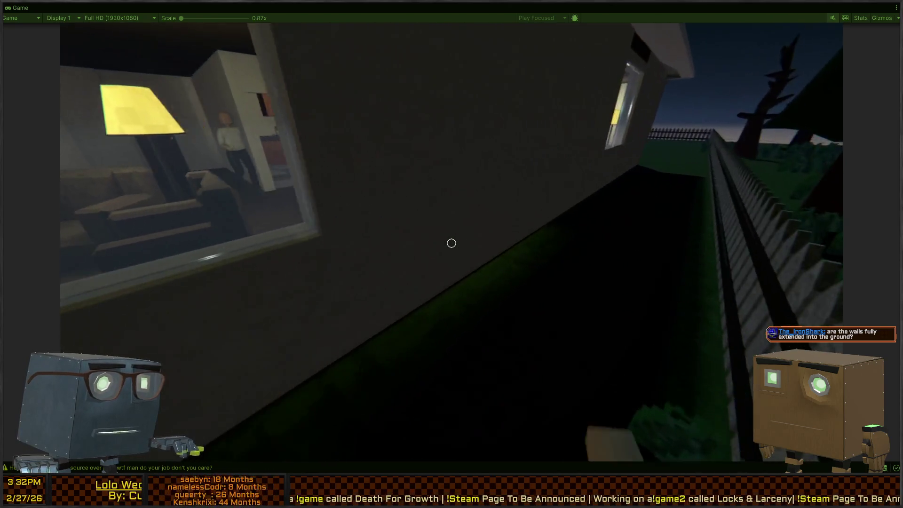
pyautogui.press('s')
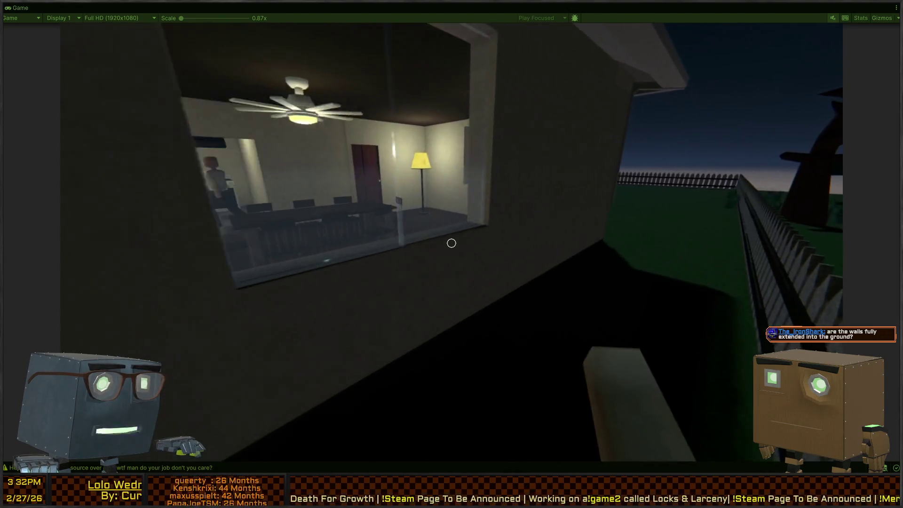
pyautogui.press('w')
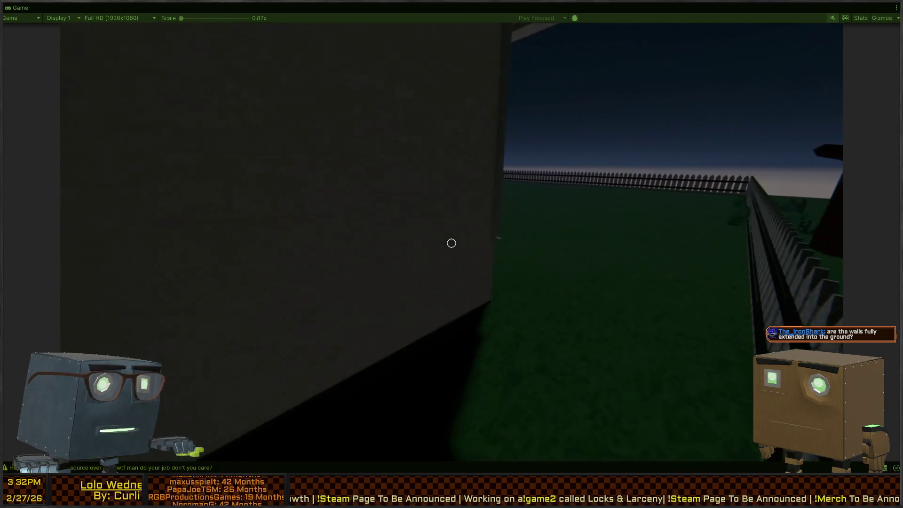
pyautogui.press('s')
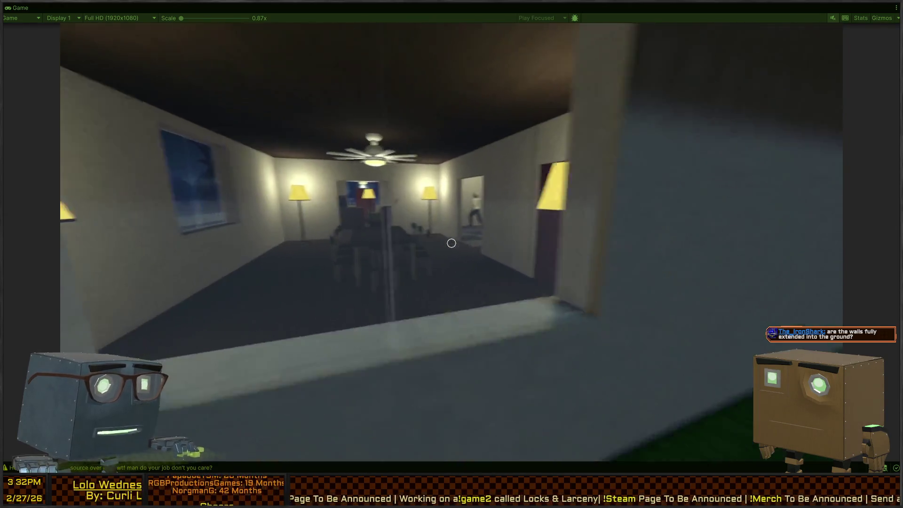
pyautogui.press('w')
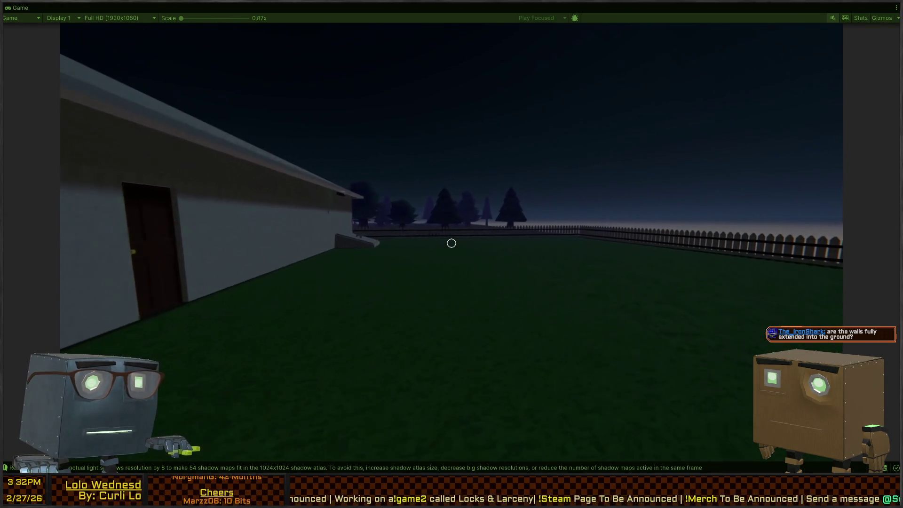
pyautogui.press('w')
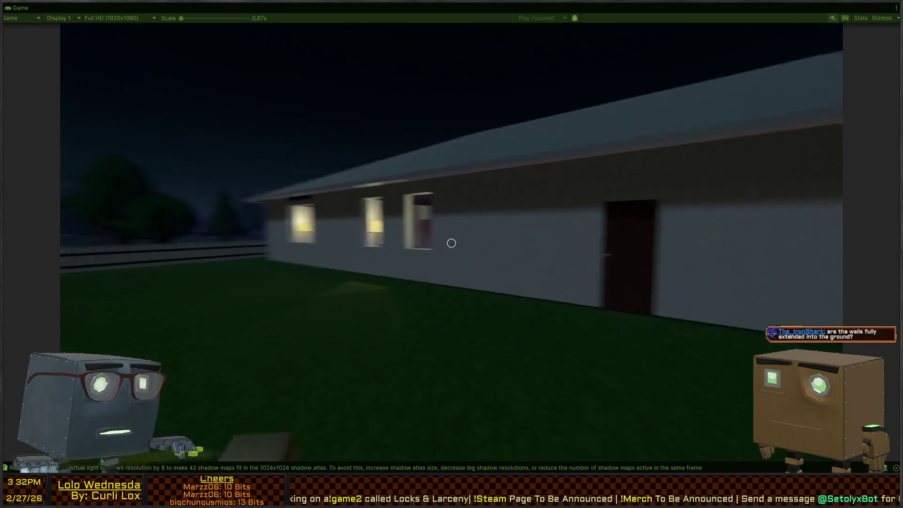
pyautogui.press('w')
# Step: Open the front door with F and step inside, opening the inner door
pyautogui.press('f')
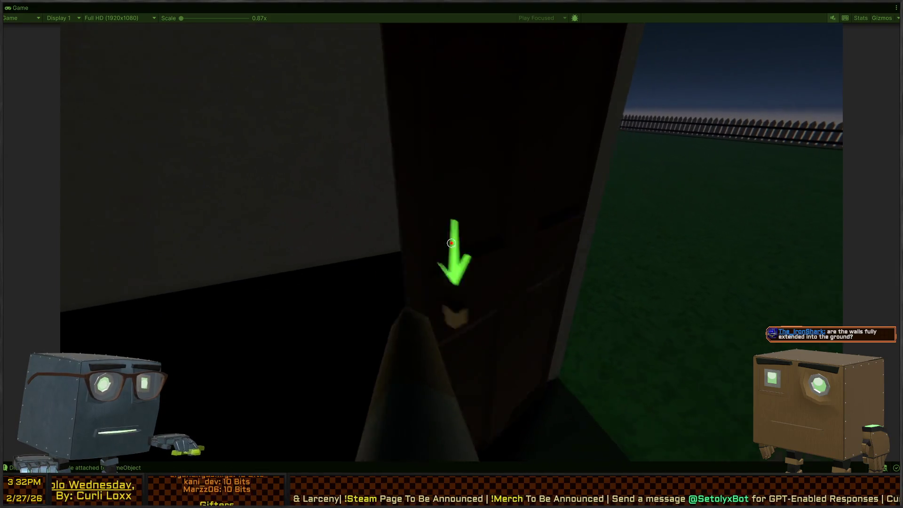
pyautogui.press('w')
pyautogui.press('w')
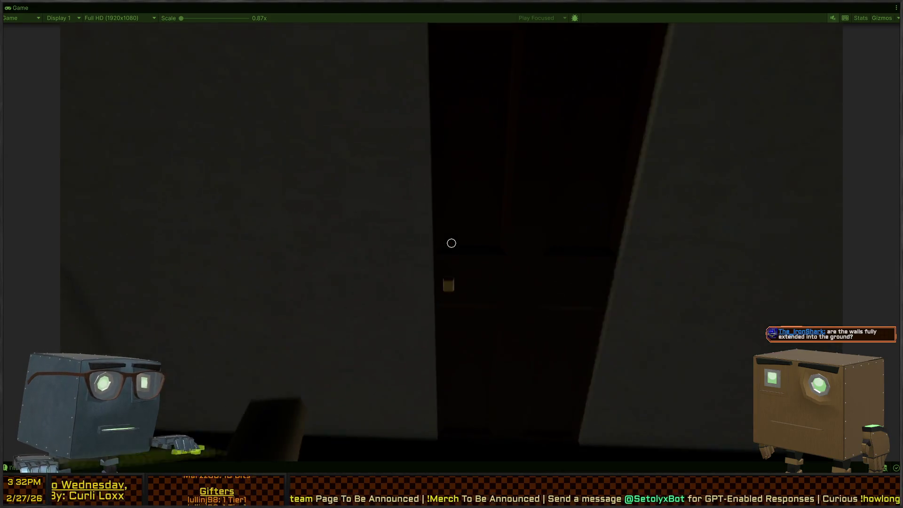
pyautogui.press('f')
pyautogui.press('w')
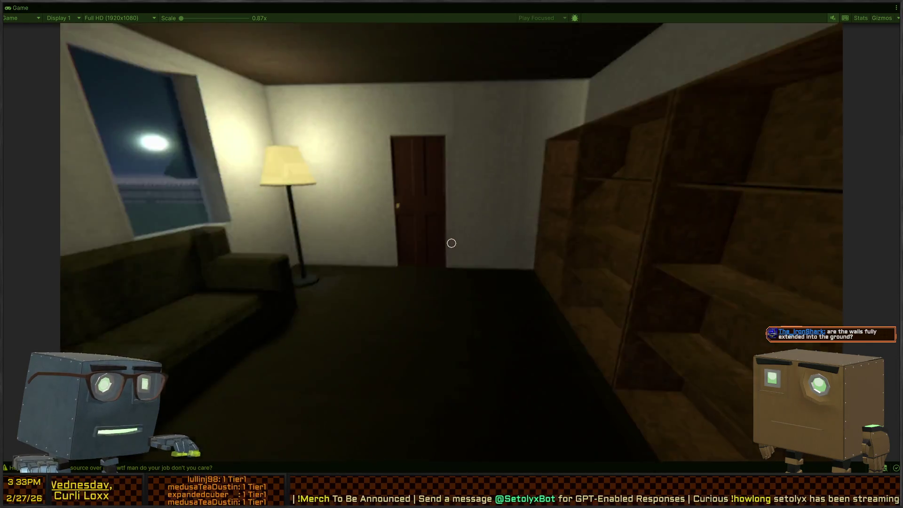
# Step: Look around the living room and flip the wall switch to turn the lights on
pyautogui.press('w')
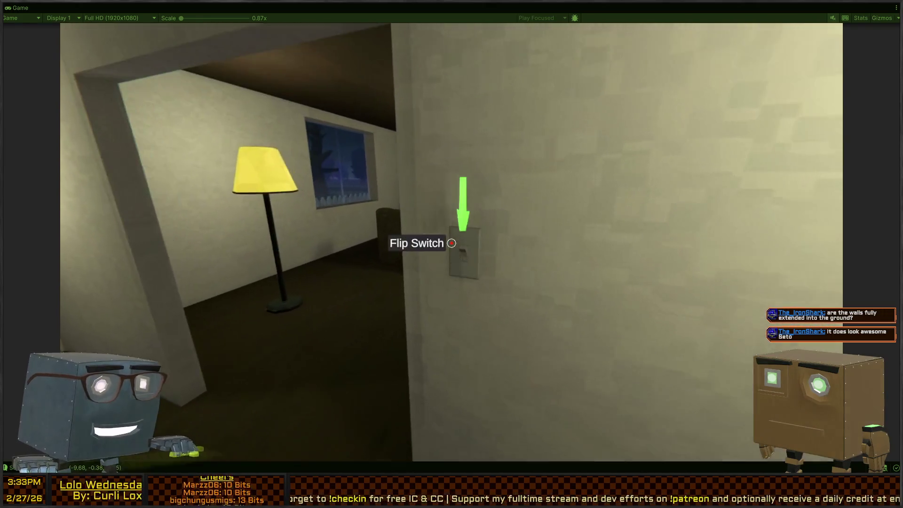
pyautogui.click(451, 243)
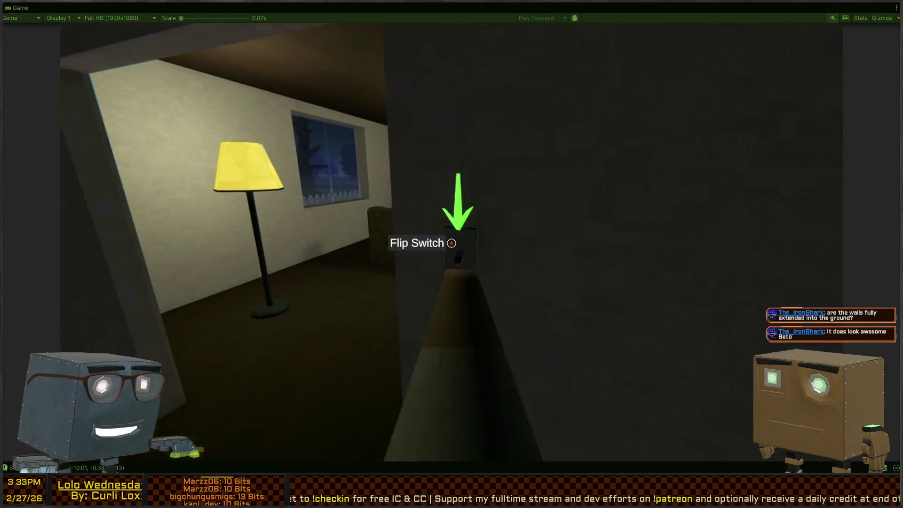
pyautogui.press('w')
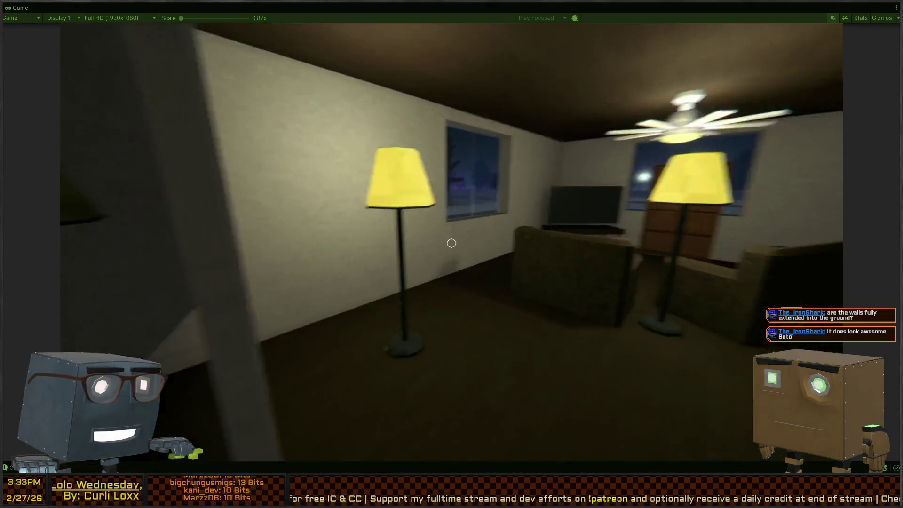
pyautogui.press('w')
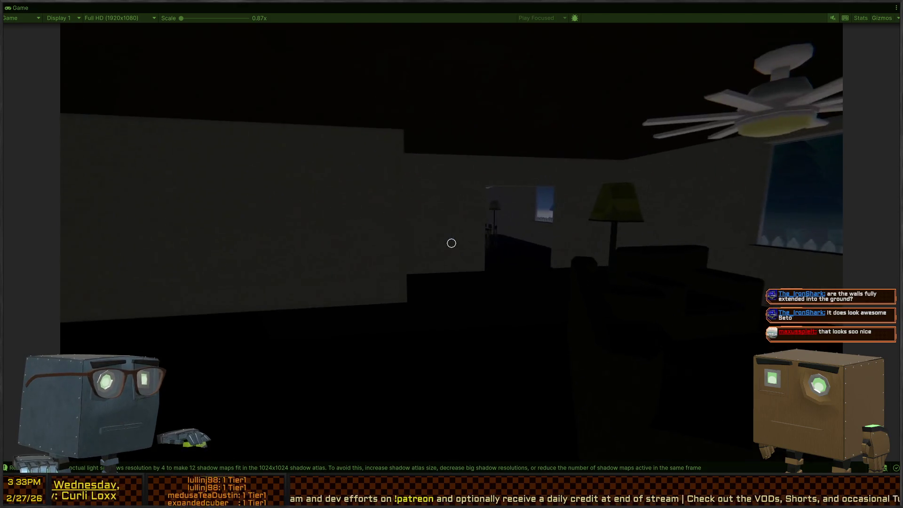
pyautogui.press('w')
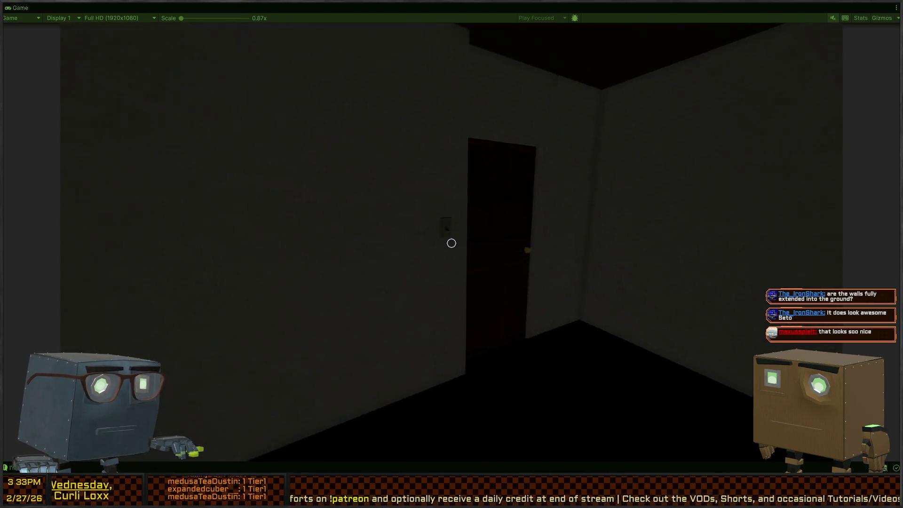
pyautogui.click(452, 242)
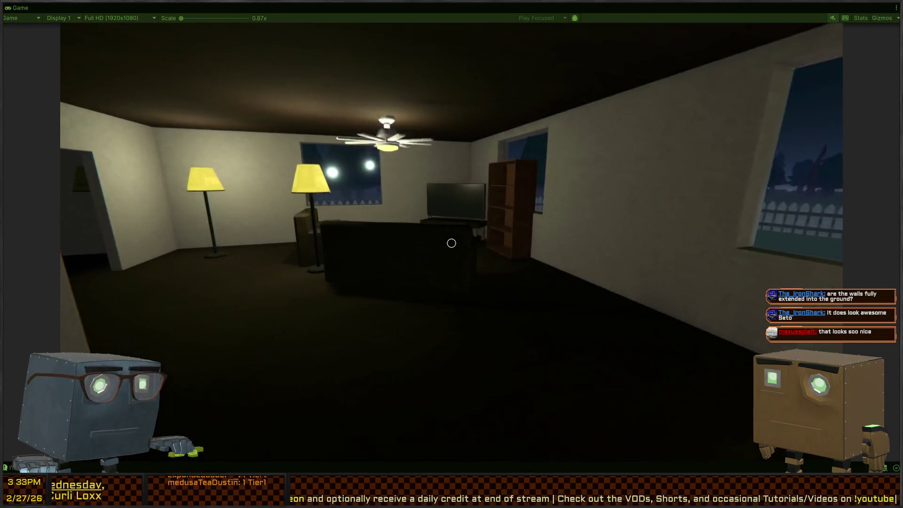
# Step: Walk through the doorway past the dining room and kitchen into the lamp-lit rooms
pyautogui.press('w')
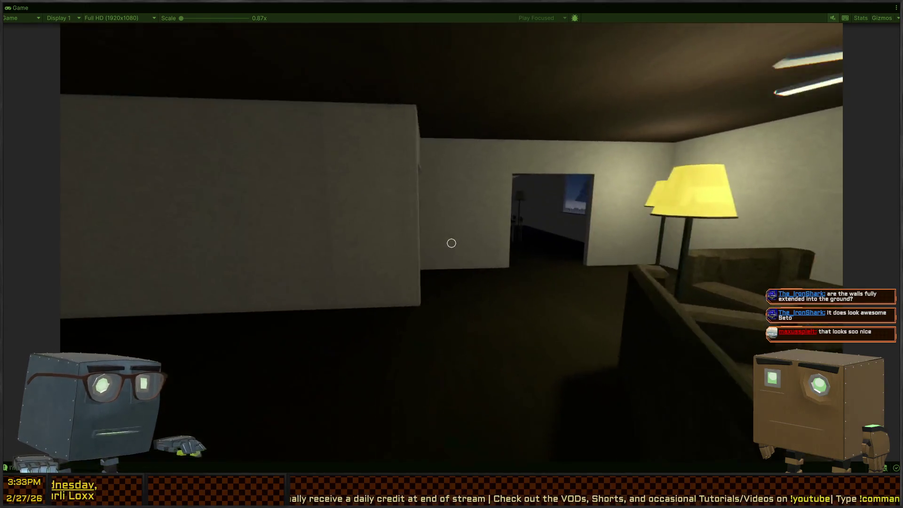
pyautogui.press('w')
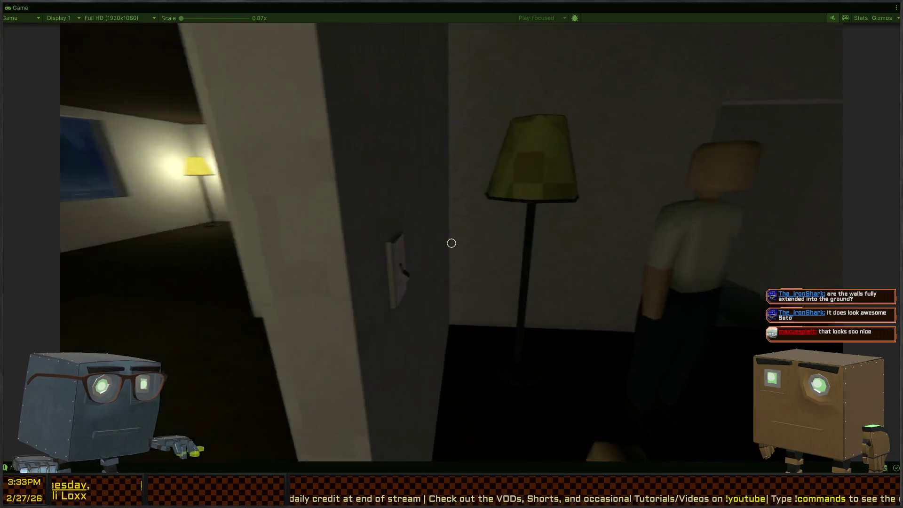
pyautogui.press('s')
pyautogui.press('w')
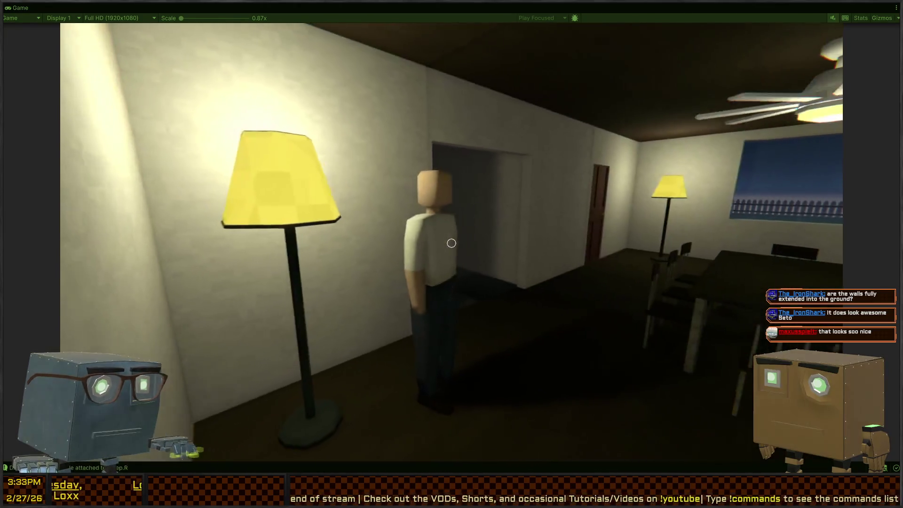
pyautogui.press('w')
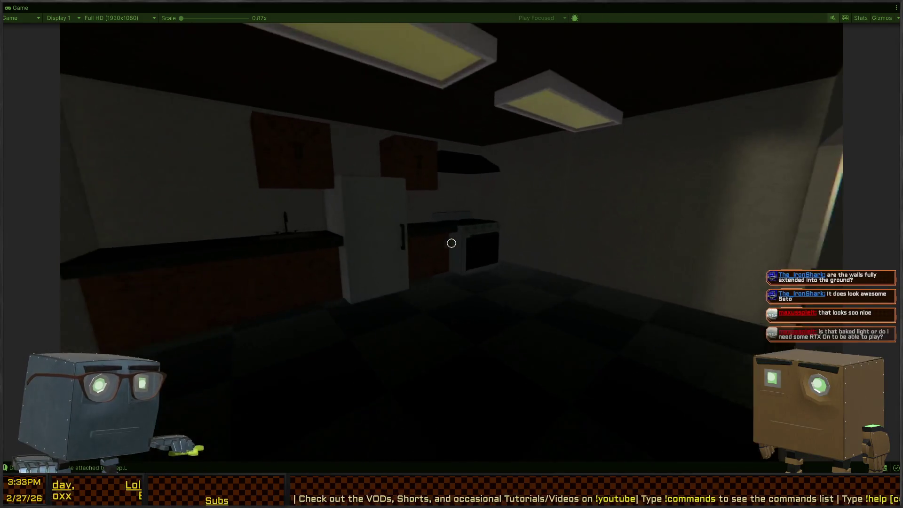
pyautogui.press('w')
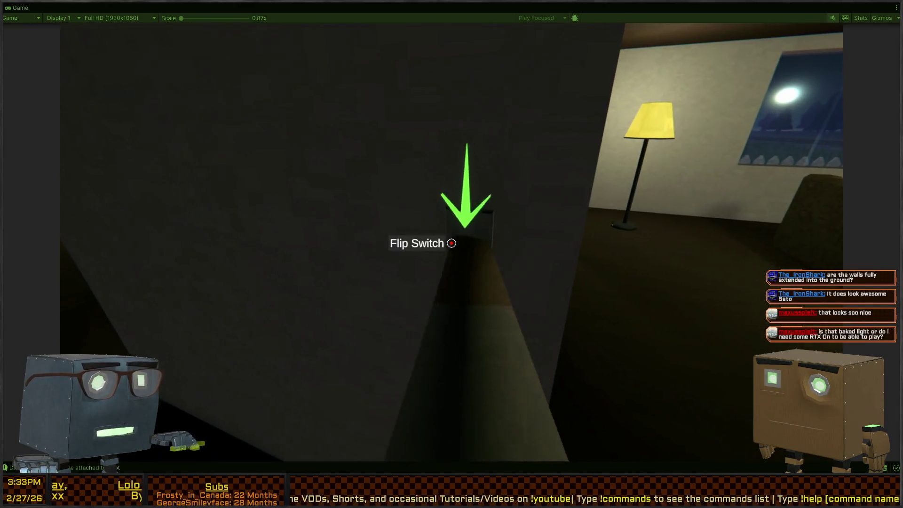
pyautogui.press('w')
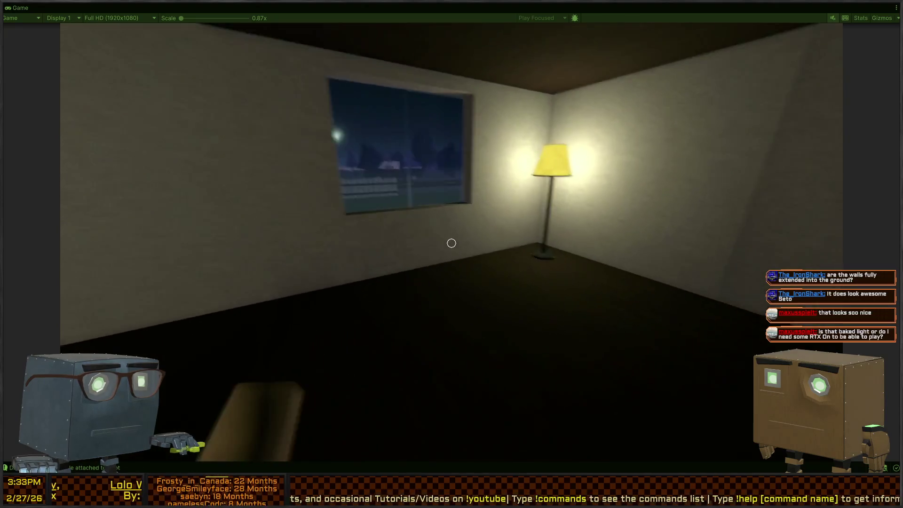
pyautogui.press('w')
pyautogui.press('w')
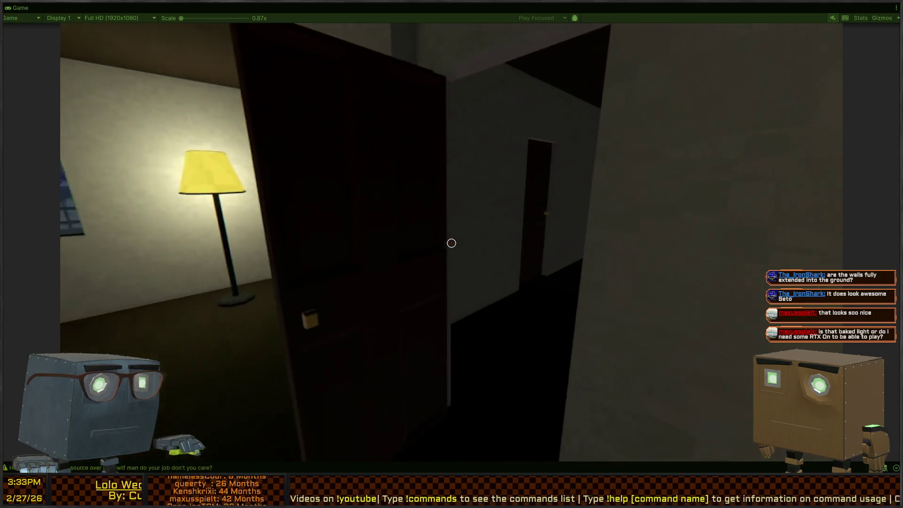
# Step: Open the front door and walk out across the yard to the road
pyautogui.press('f')
pyautogui.press('w')
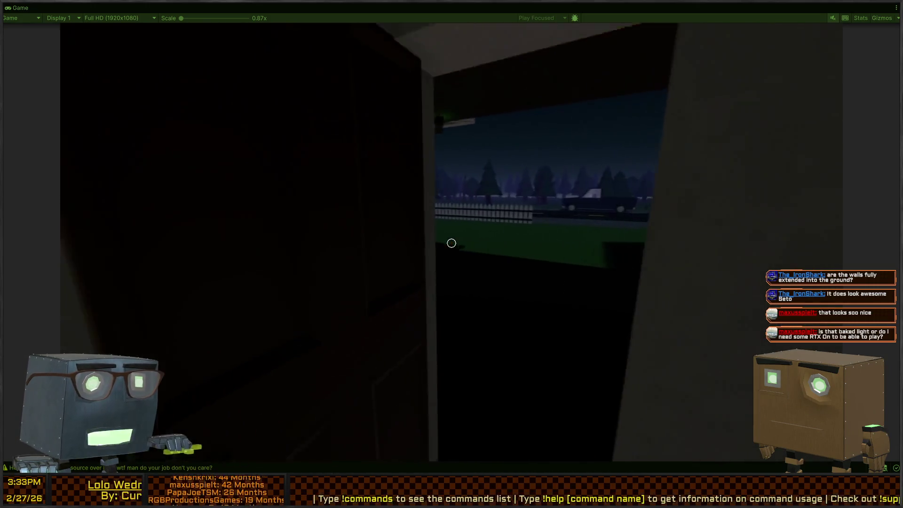
pyautogui.press('w')
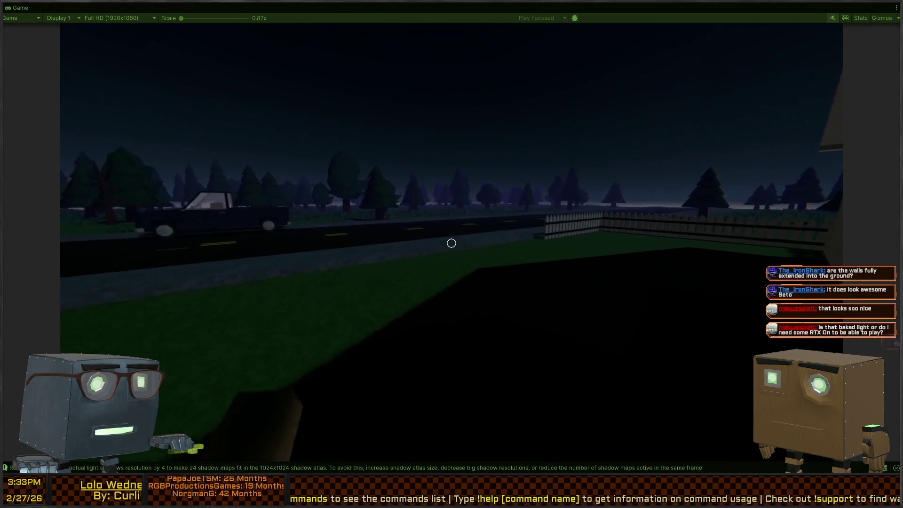
pyautogui.press('w')
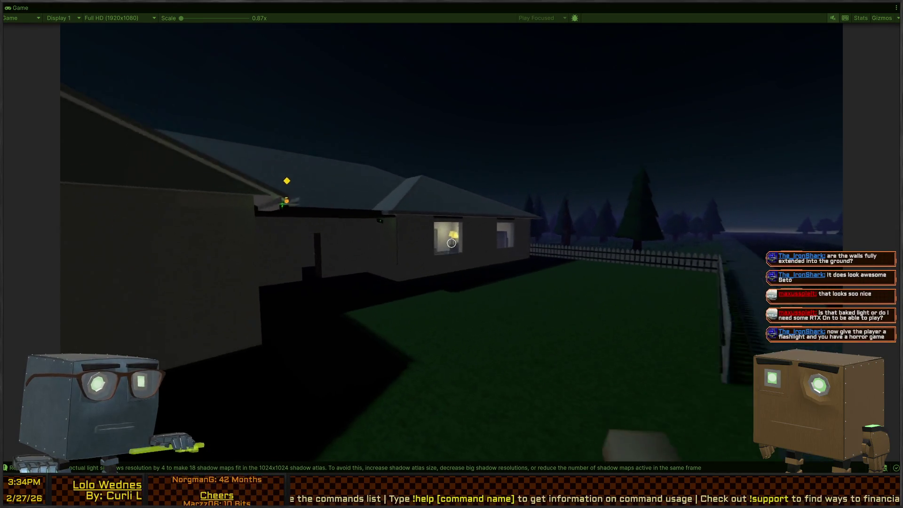
pyautogui.press('w')
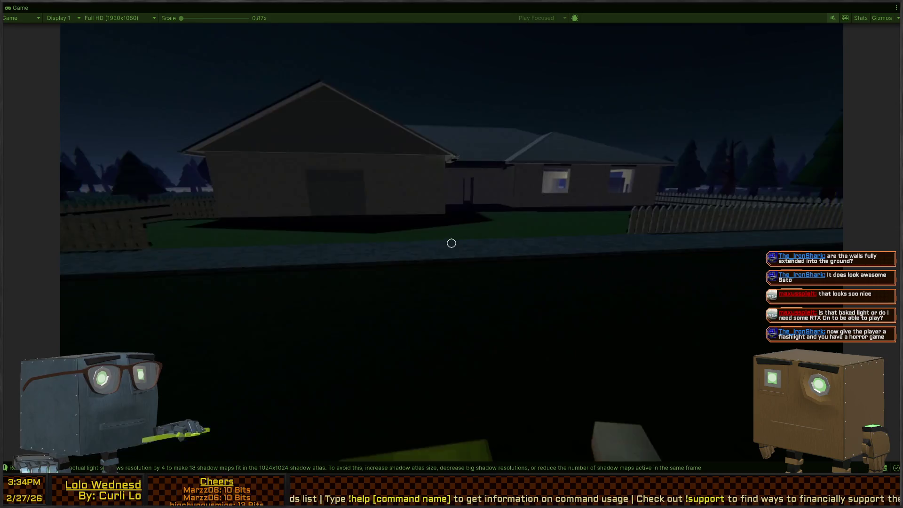
# Step: Walk the night road facing the house across the street, then bring up the Paused menu
pyautogui.press('w')
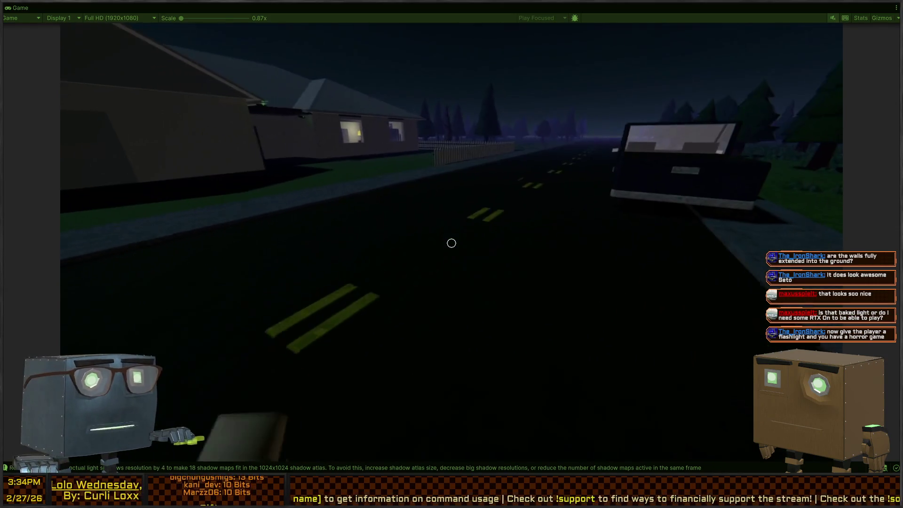
pyautogui.press('w')
pyautogui.press('w')
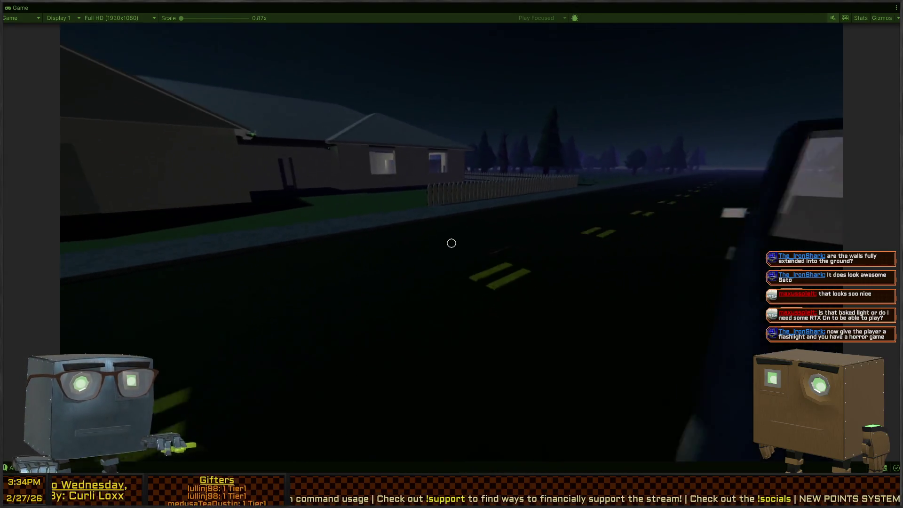
pyautogui.press('w')
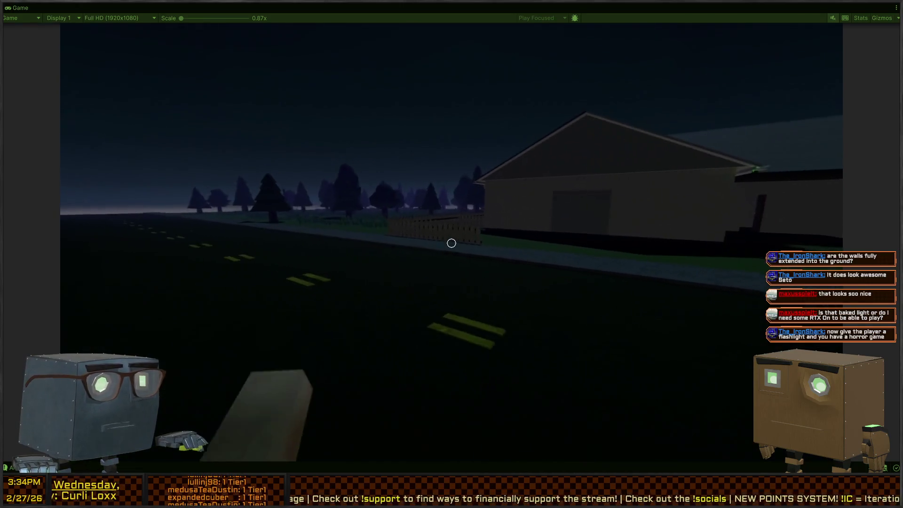
pyautogui.press('w')
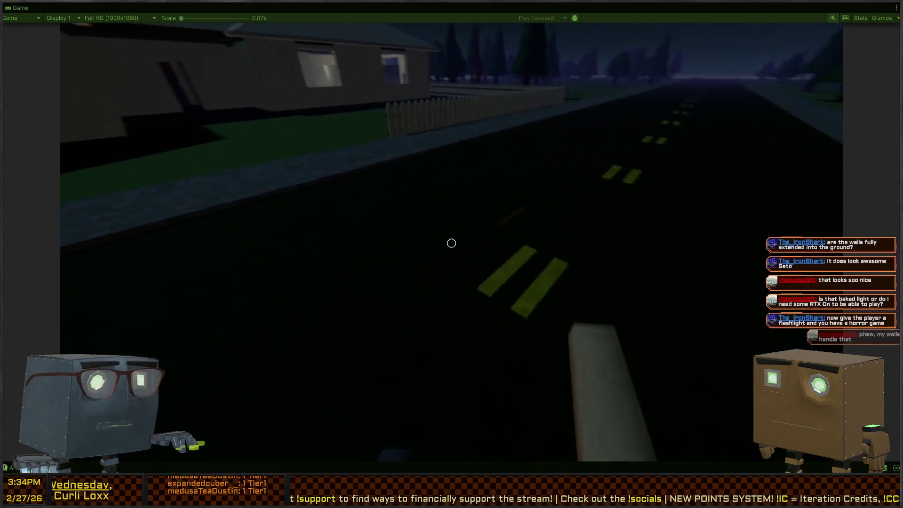
pyautogui.press('w')
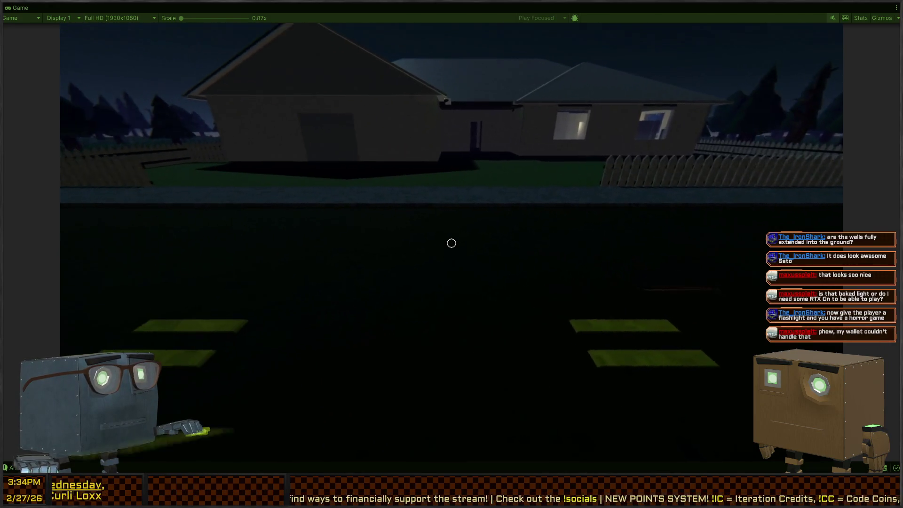
pyautogui.press('s')
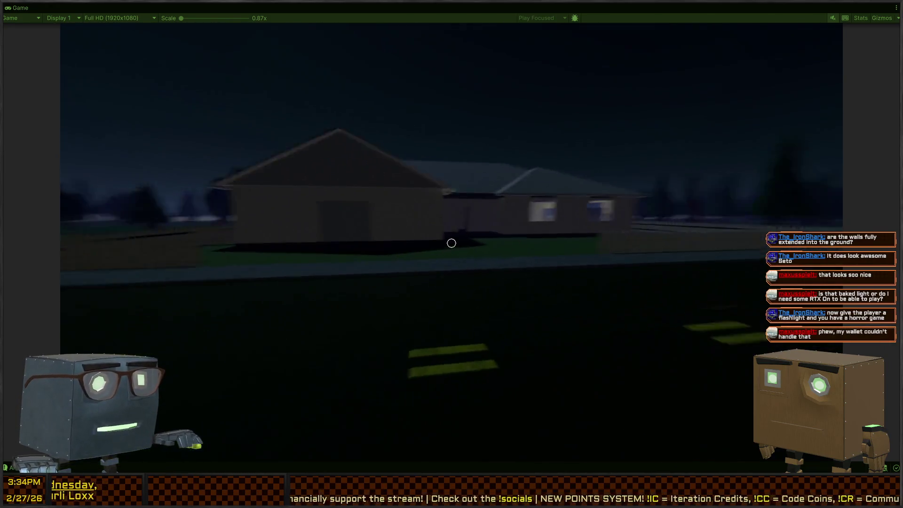
pyautogui.press('w')
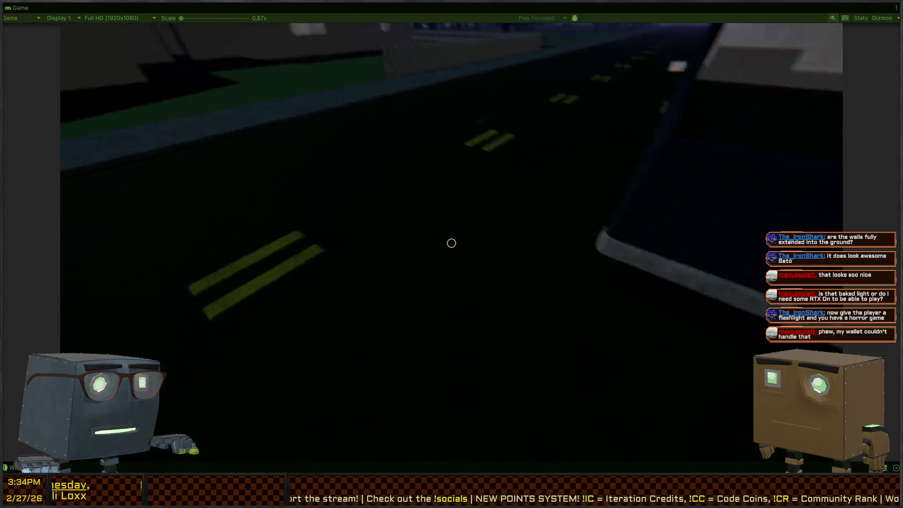
pyautogui.press('w')
pyautogui.press('w')
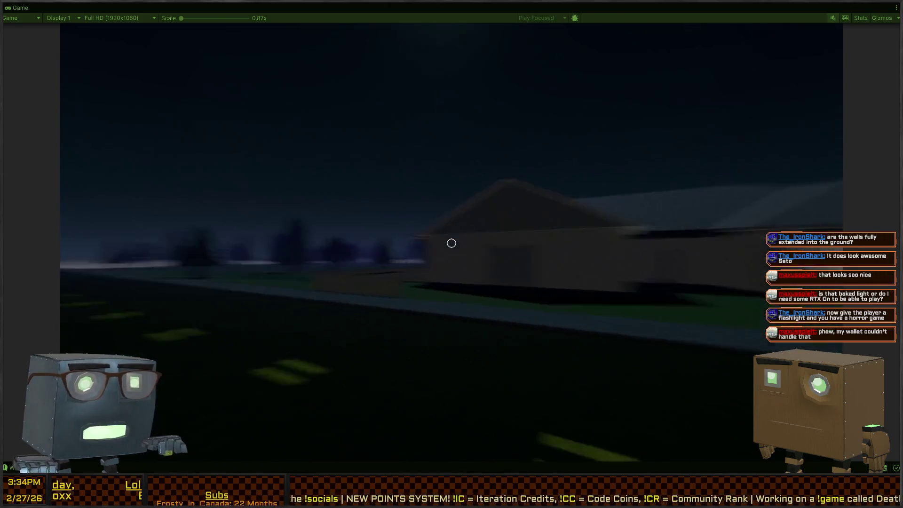
pyautogui.press('Escape')
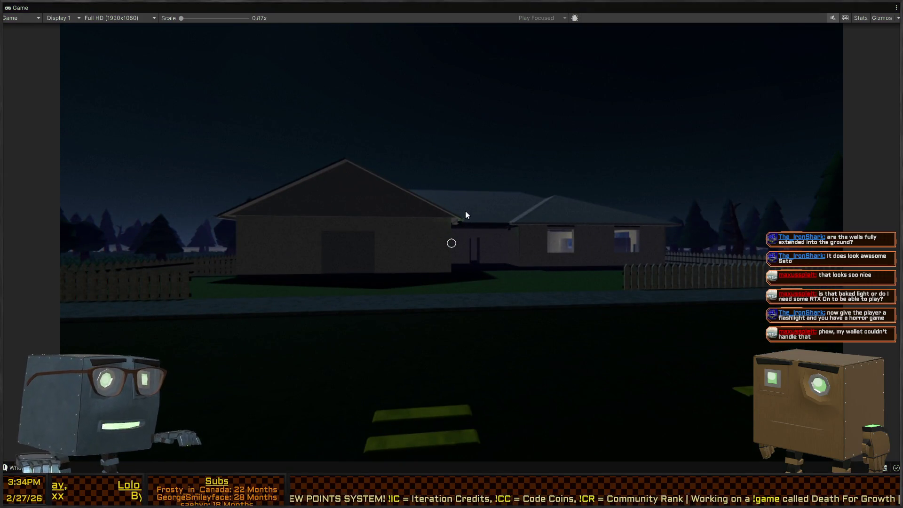
pyautogui.click(466, 215)
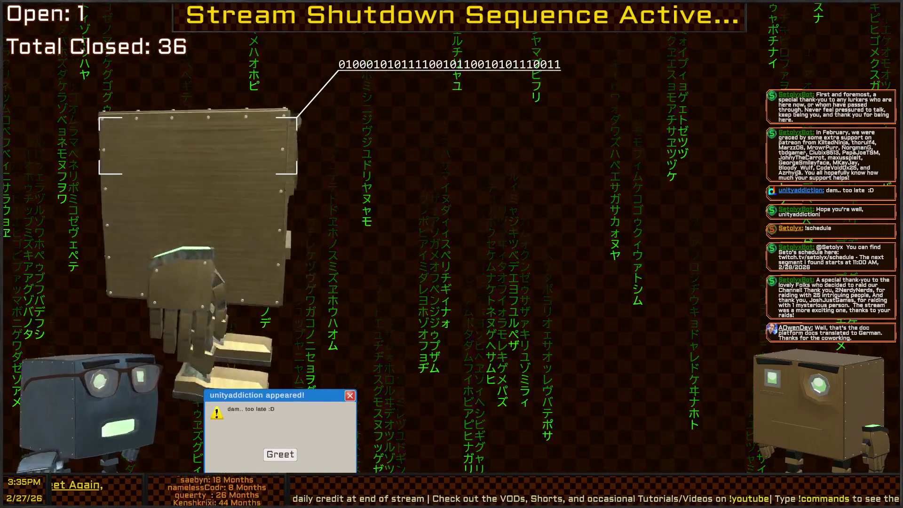
# Step: Greet the viewer on the arrival popup to close it, bringing Total Closed to 37
pyautogui.click(281, 453)
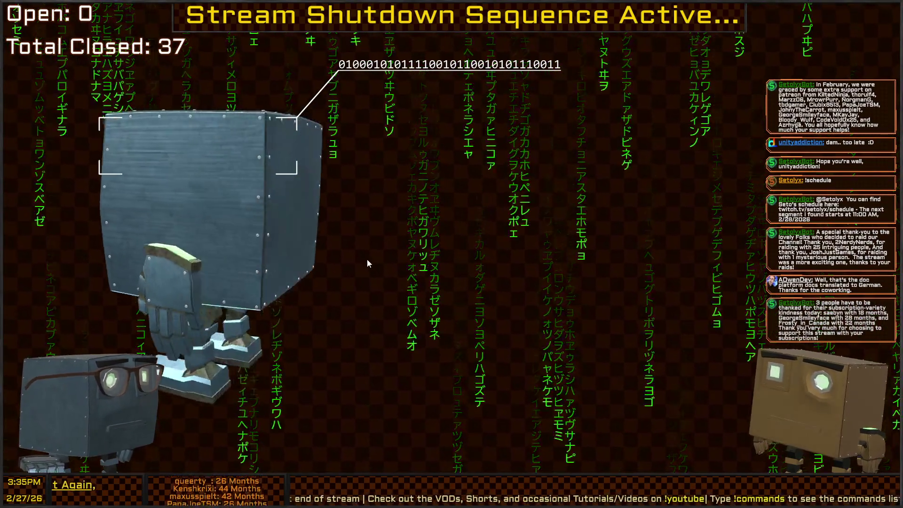